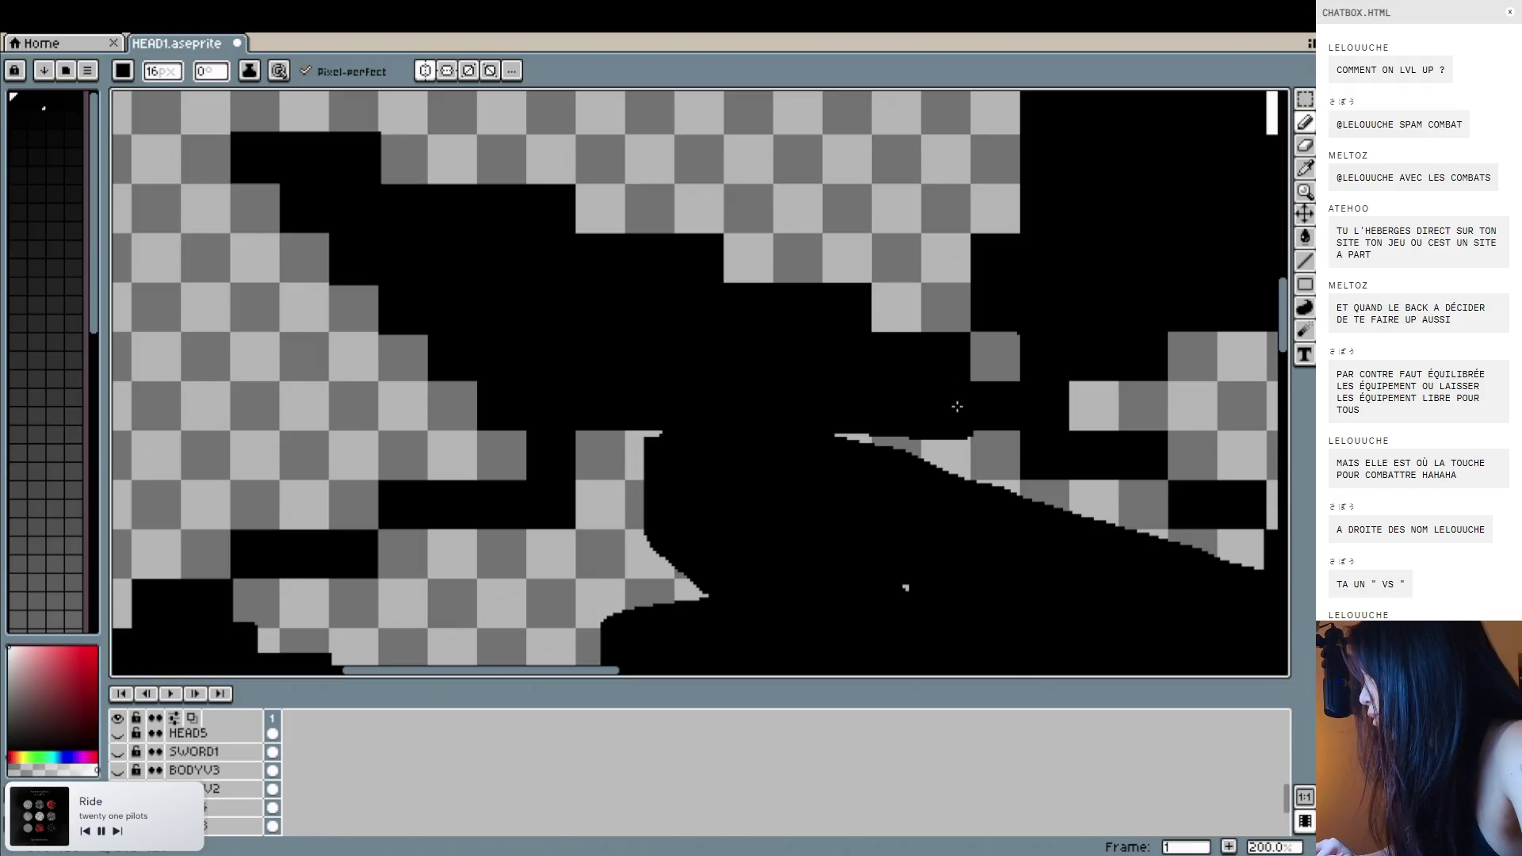
Paint the grey wedges and checkered strips in the upper body solid black.
{"action": "left_click_drag", "start_coordinate": [851, 300], "coordinate": [982, 306]}
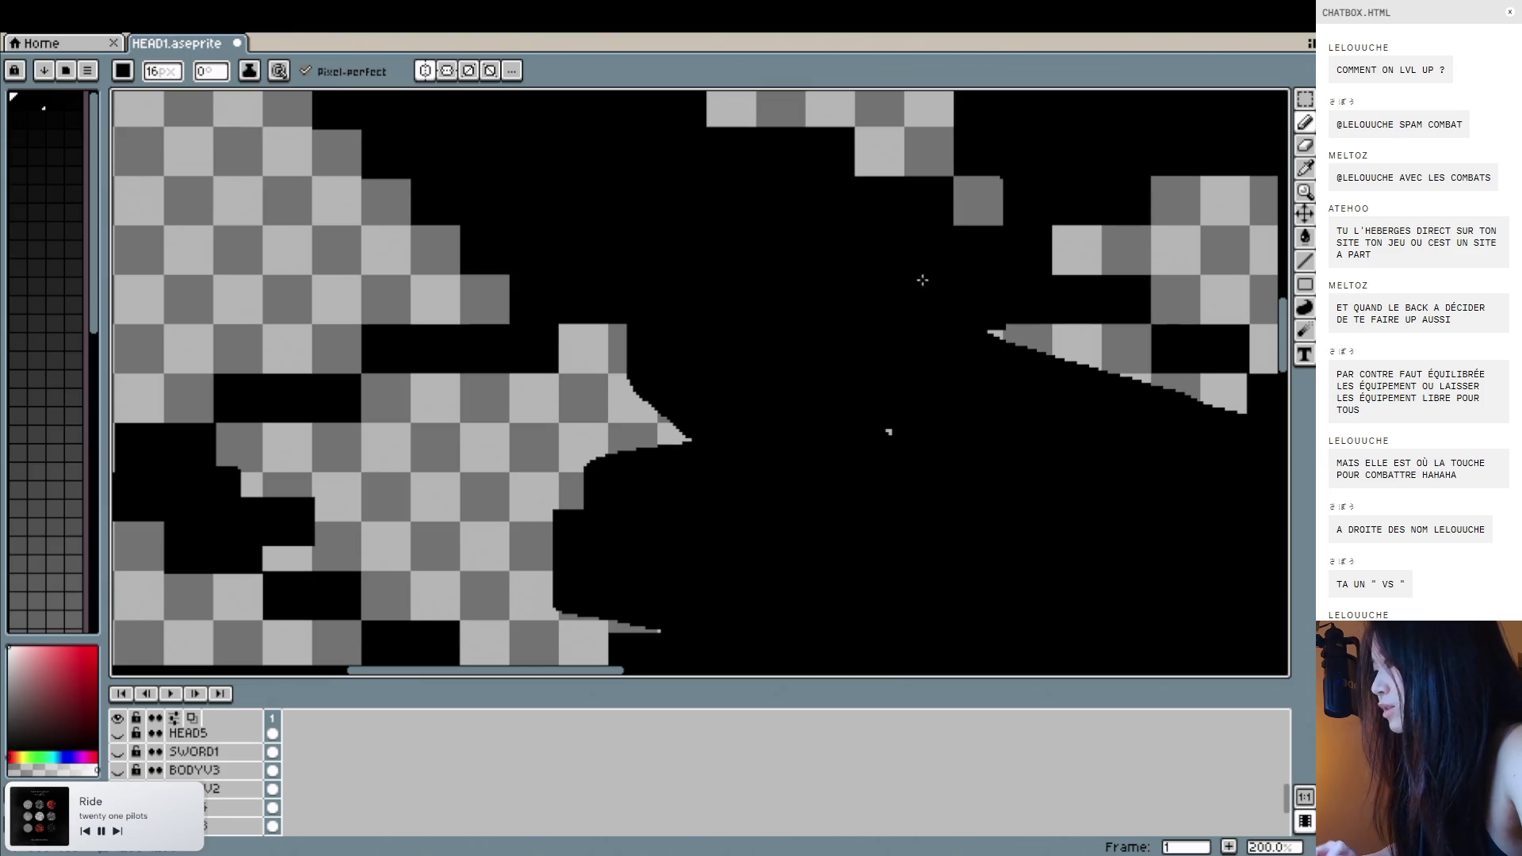
{"action": "scroll", "coordinate": [570, 364], "scroll_direction": "down", "scroll_amount": 2}
{"action": "mouse_move", "coordinate": [550, 272]}
{"action": "left_mouse_down"}
{"action": "mouse_move", "coordinate": [1046, 278]}
{"action": "mouse_move", "coordinate": [1098, 261]}
{"action": "mouse_move", "coordinate": [963, 255]}
{"action": "left_mouse_up"}
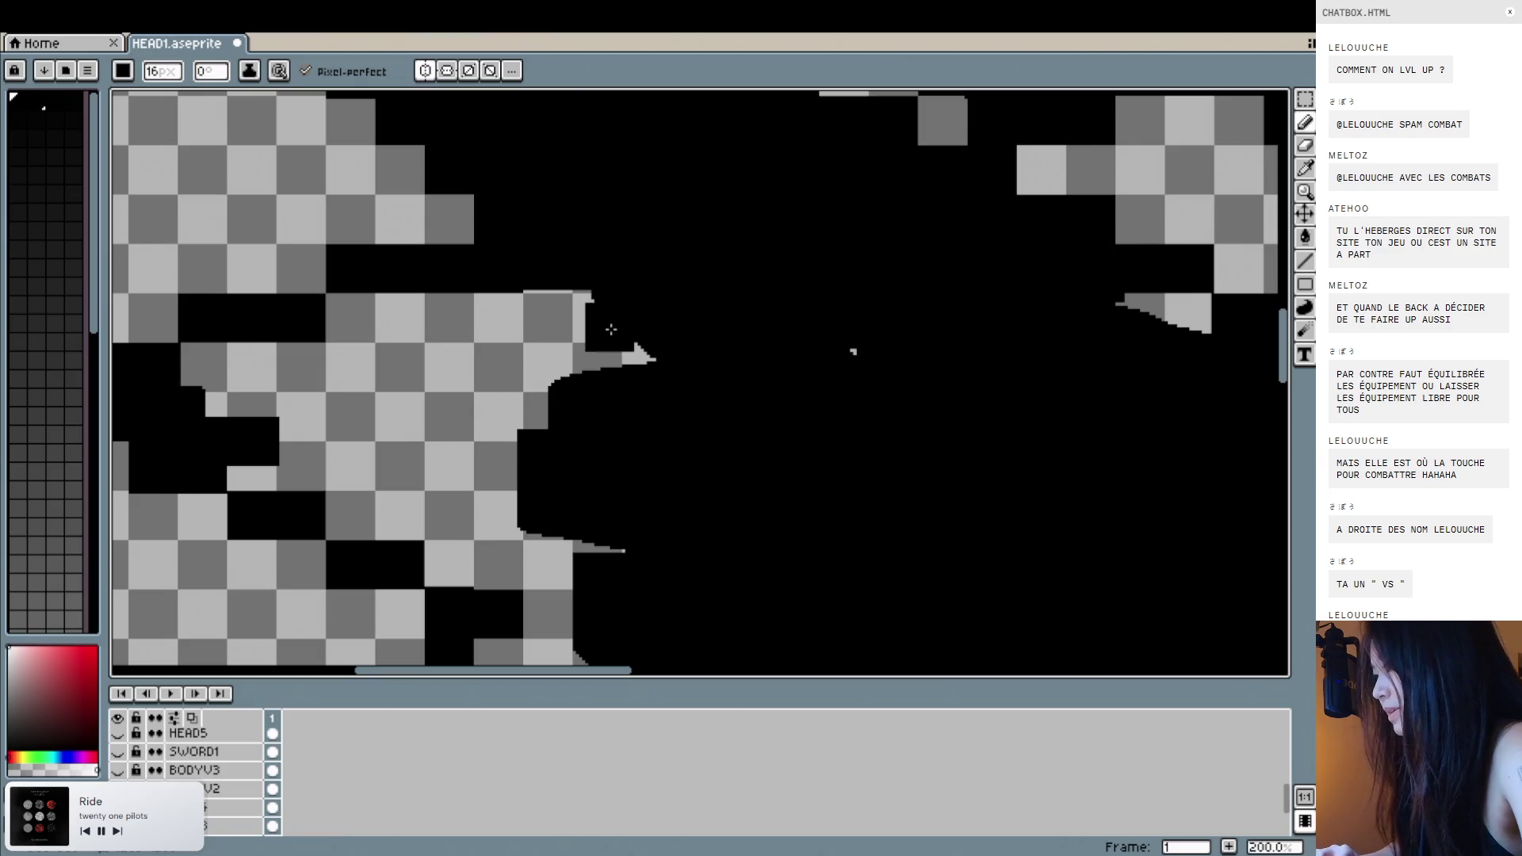
{"action": "scroll", "coordinate": [431, 330], "scroll_direction": "down", "scroll_amount": 2}
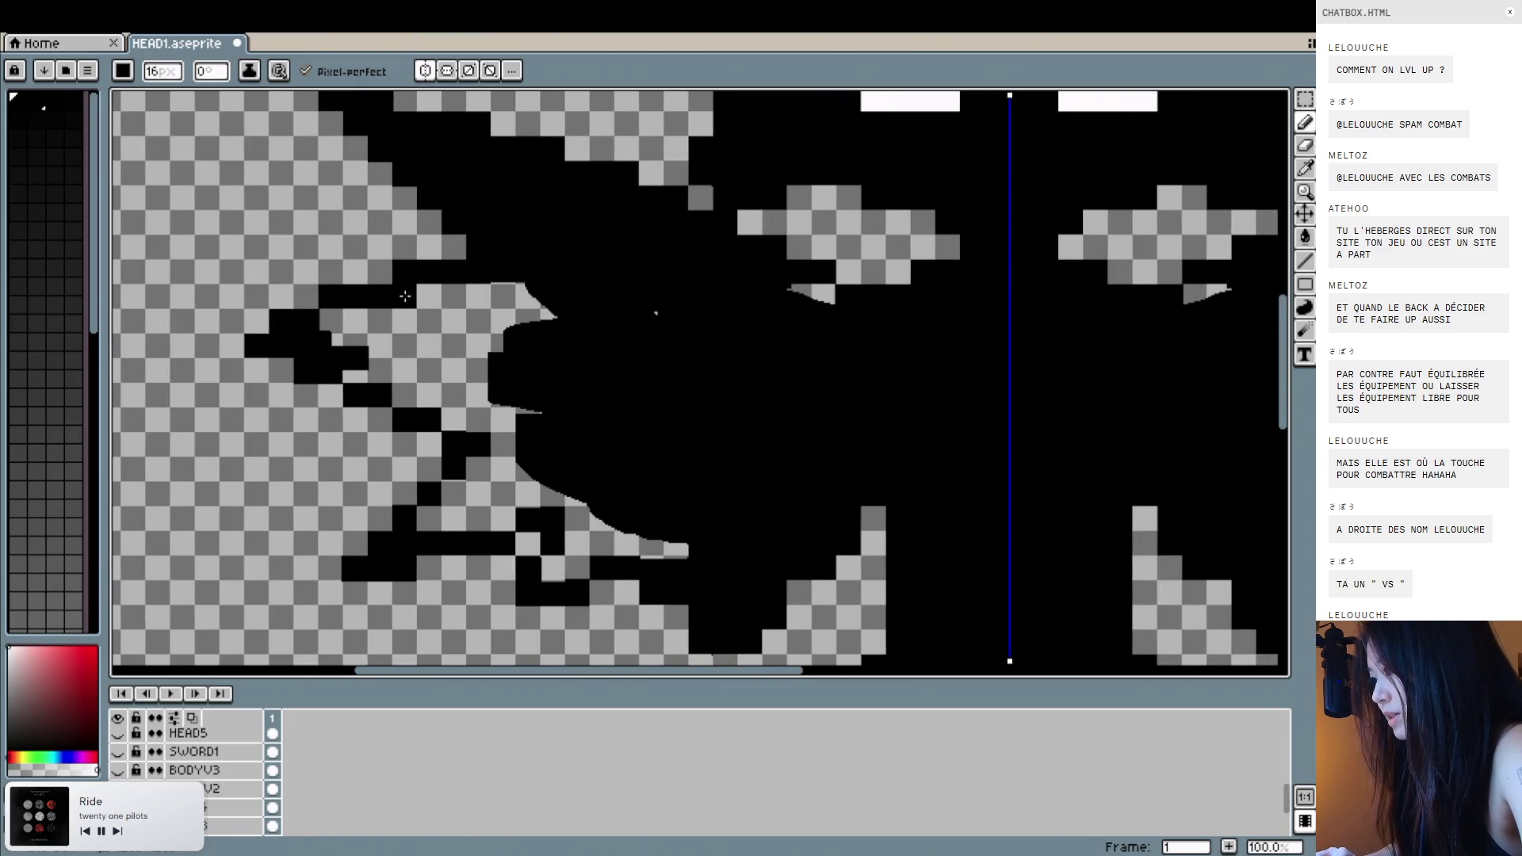
{"action": "left_click_drag", "start_coordinate": [400, 297], "coordinate": [654, 296]}
{"action": "scroll", "coordinate": [816, 307], "scroll_direction": "up", "scroll_amount": 1}
{"action": "mouse_move", "coordinate": [815, 290]}
{"action": "left_mouse_down"}
{"action": "mouse_move", "coordinate": [838, 285]}
{"action": "mouse_move", "coordinate": [704, 285]}
{"action": "left_mouse_up"}
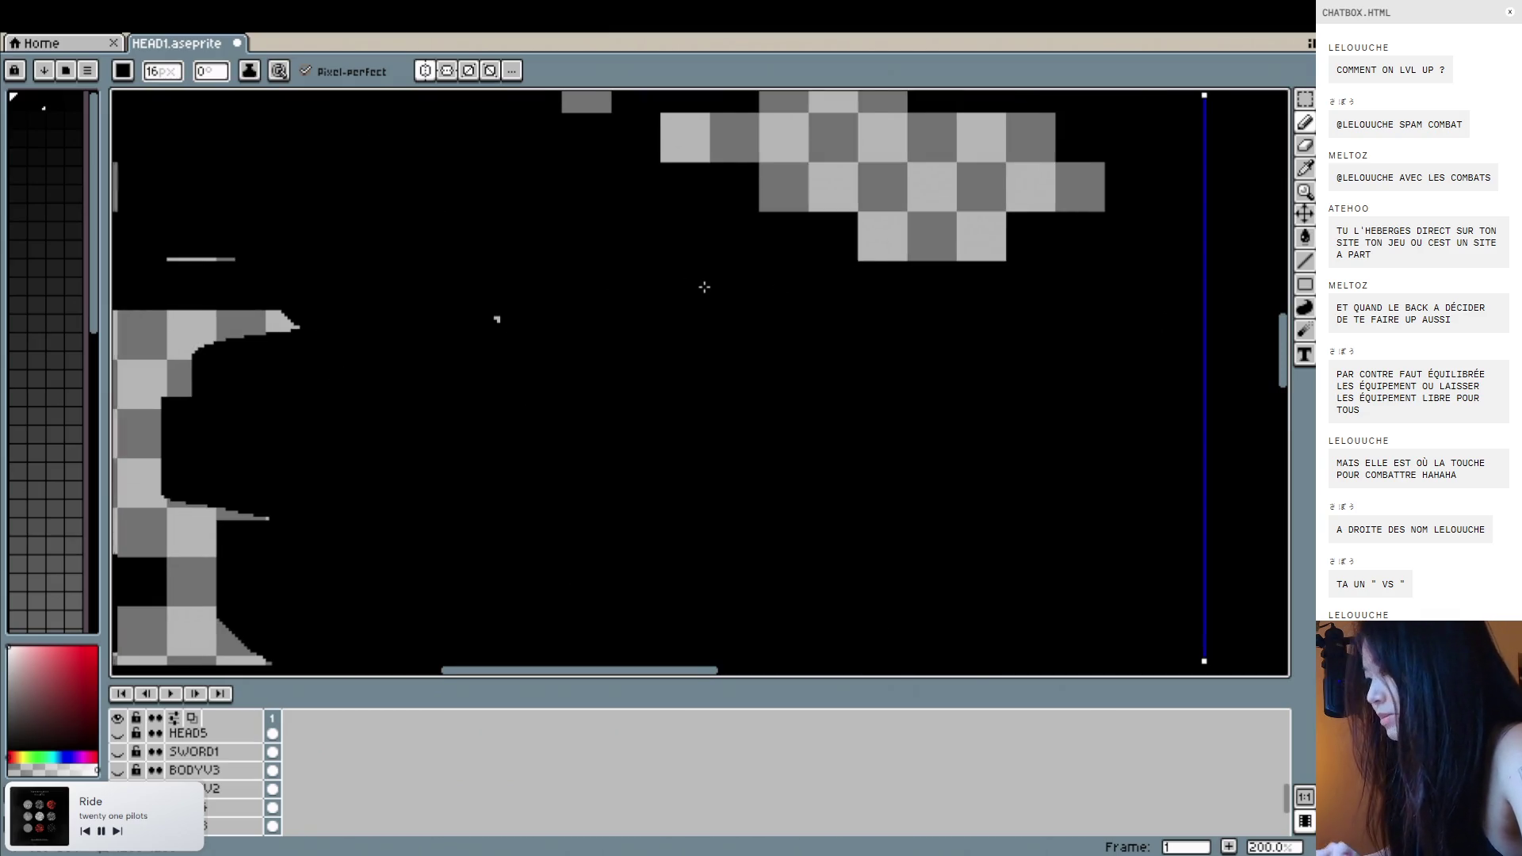
{"action": "scroll", "coordinate": [703, 285], "scroll_direction": "left", "scroll_amount": 3}
{"action": "scroll", "coordinate": [411, 269], "scroll_direction": "left", "scroll_amount": 3}
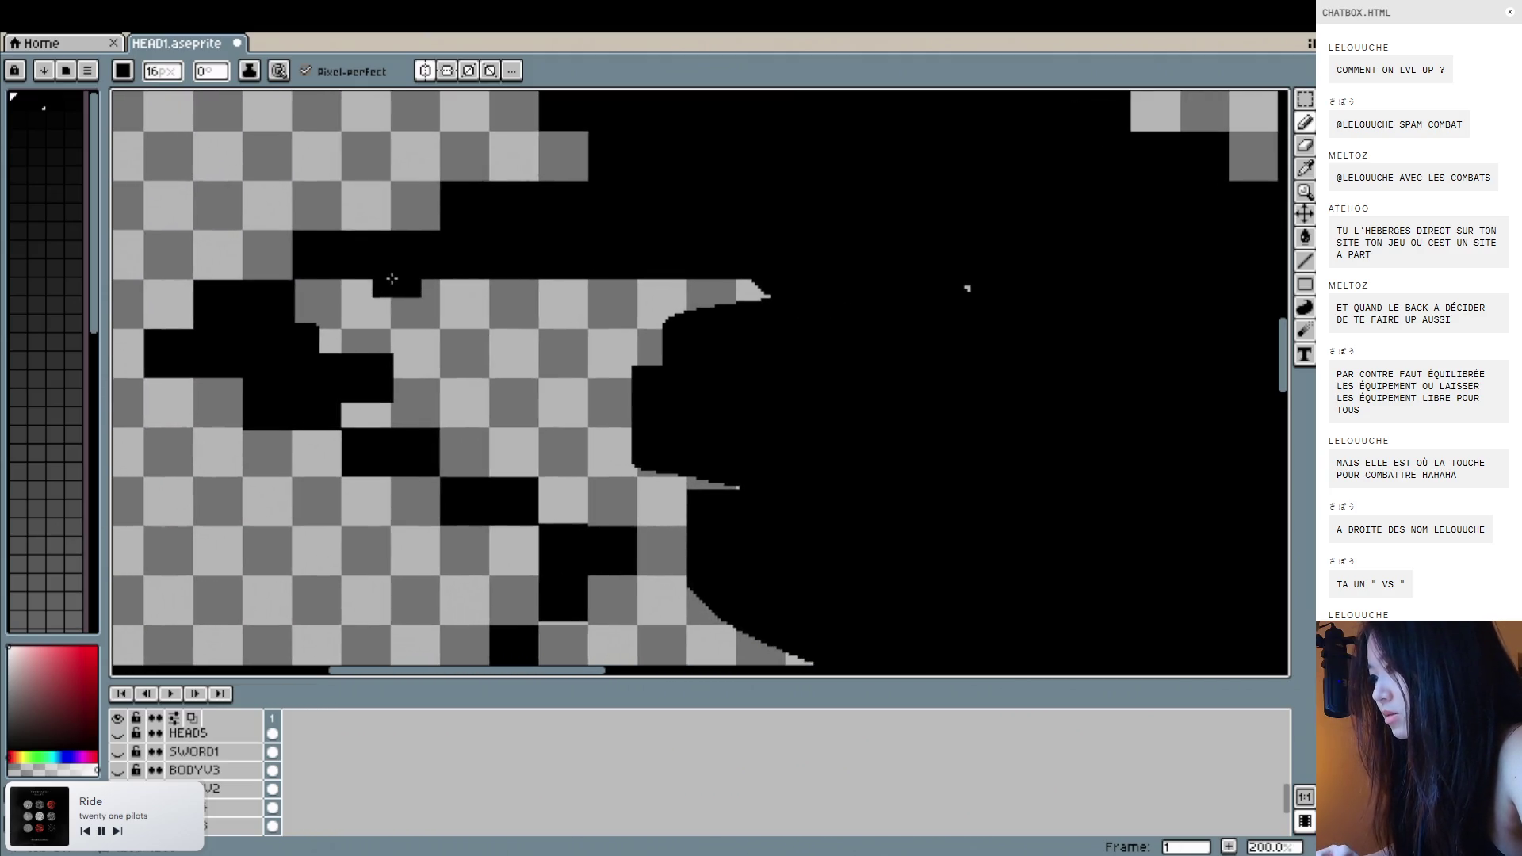
{"action": "mouse_move", "coordinate": [320, 303]}
{"action": "left_mouse_down"}
{"action": "mouse_move", "coordinate": [444, 304]}
{"action": "mouse_move", "coordinate": [318, 320]}
{"action": "mouse_move", "coordinate": [772, 330]}
{"action": "left_mouse_up"}
Fill the checkered patch, grey slivers and lower checker rows of the body black.
{"action": "left_click_drag", "start_coordinate": [357, 398], "coordinate": [804, 411]}
{"action": "left_click_drag", "start_coordinate": [411, 361], "coordinate": [423, 357]}
{"action": "scroll", "coordinate": [951, 286], "scroll_direction": "down", "scroll_amount": 2}
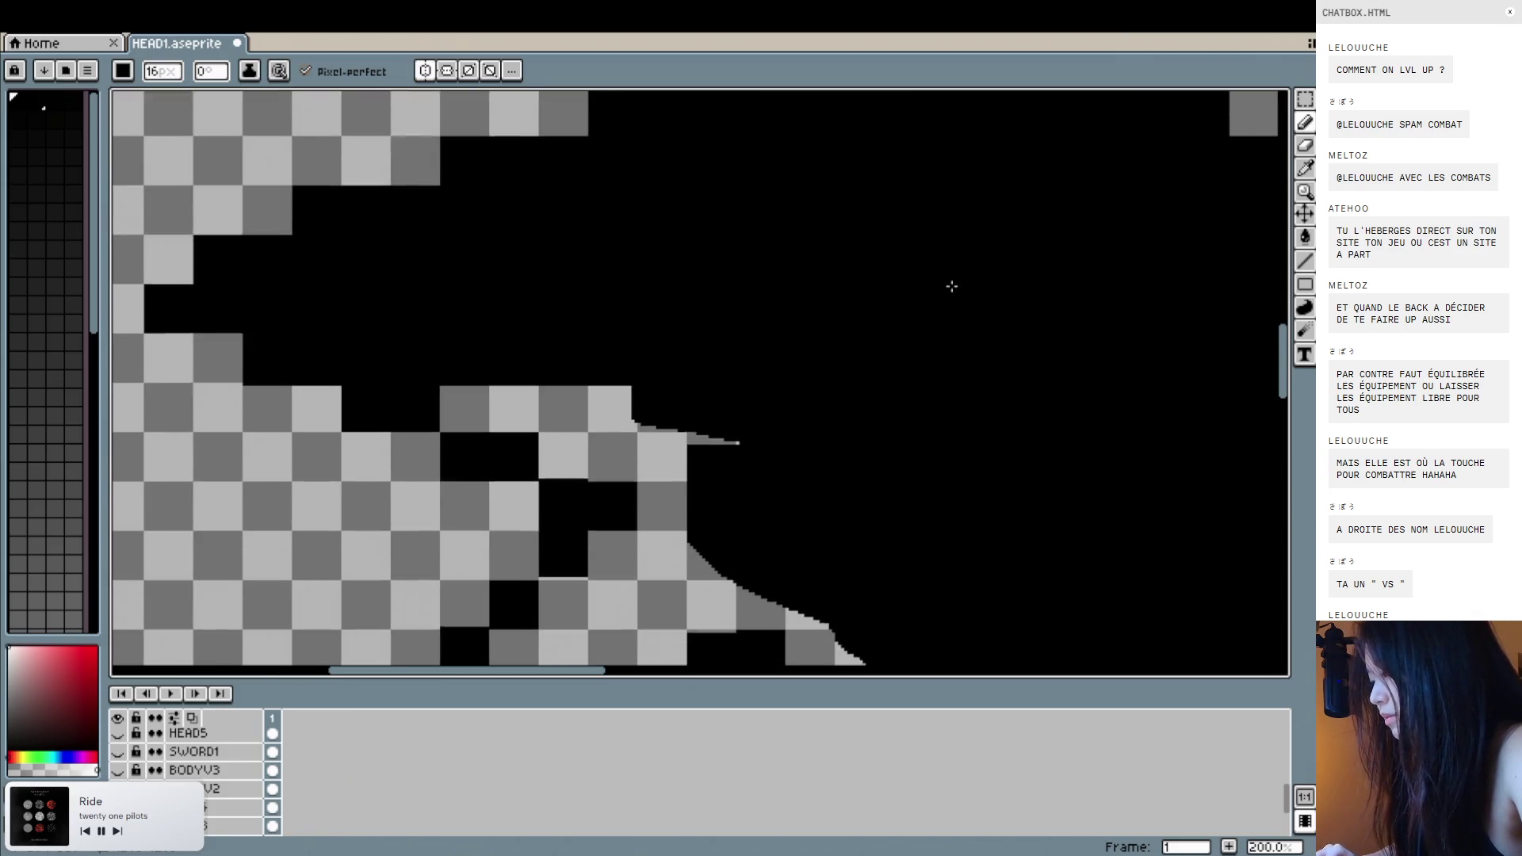
{"action": "mouse_move", "coordinate": [483, 356]}
{"action": "left_mouse_down"}
{"action": "mouse_move", "coordinate": [560, 416]}
{"action": "mouse_move", "coordinate": [823, 415]}
{"action": "left_mouse_up"}
{"action": "scroll", "coordinate": [713, 431], "scroll_direction": "down", "scroll_amount": 4}
{"action": "left_click", "coordinate": [683, 313]}
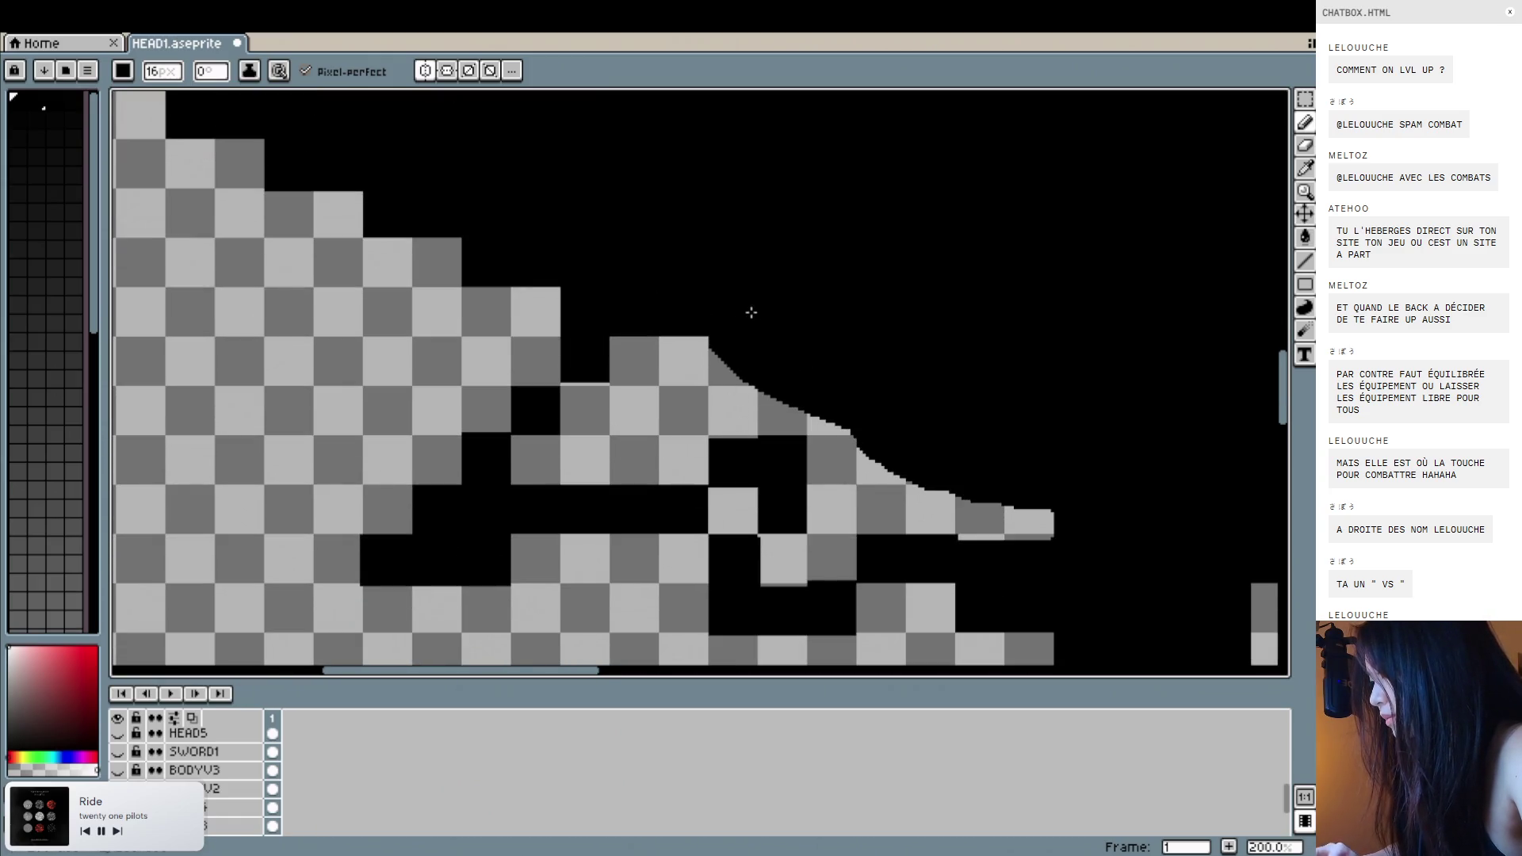
{"action": "left_click_drag", "start_coordinate": [632, 360], "coordinate": [733, 360]}
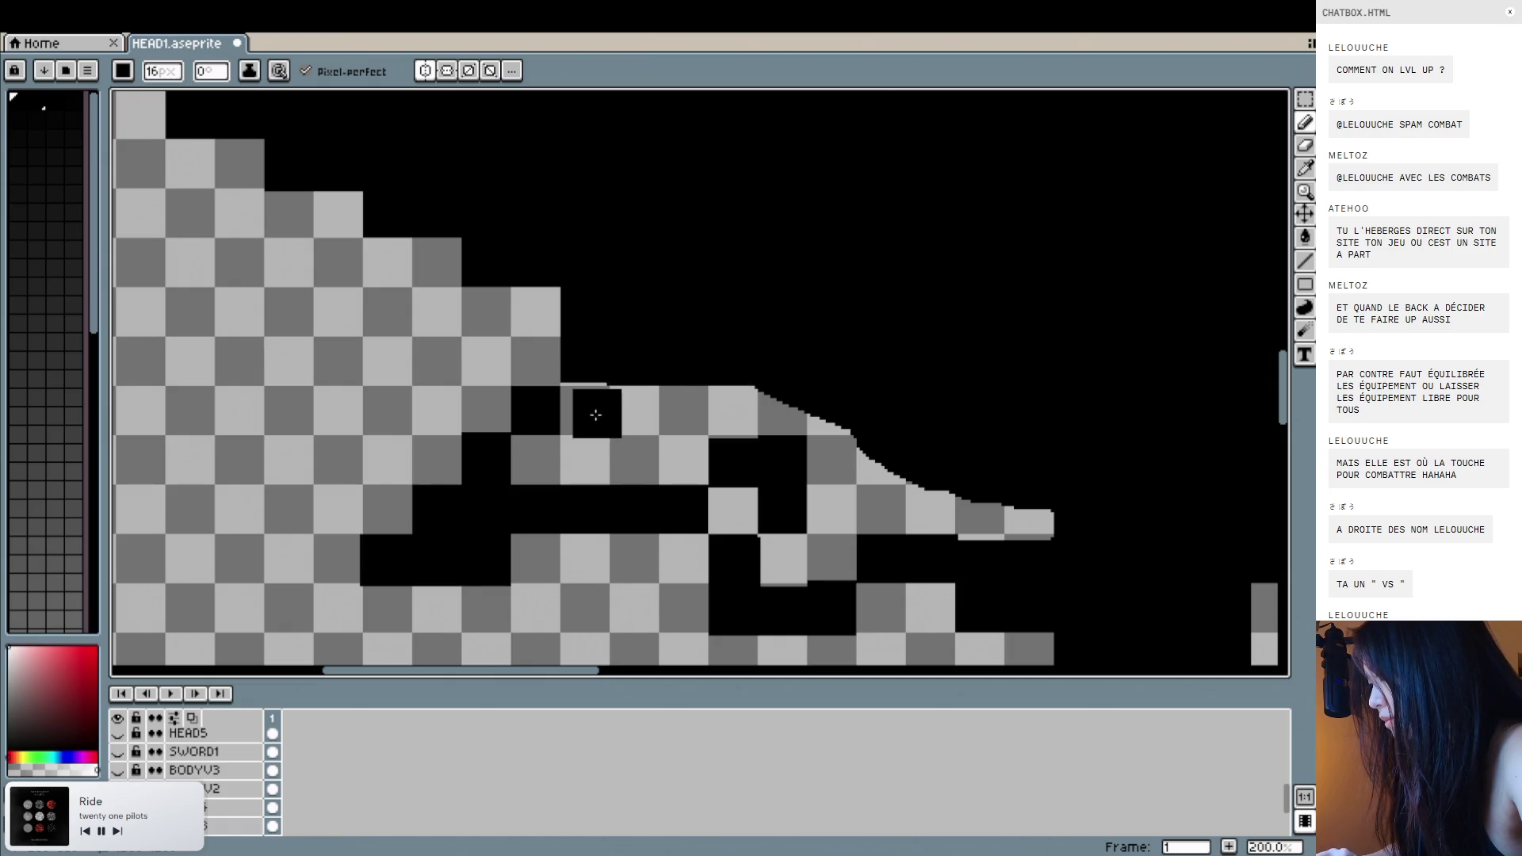
{"action": "left_click_drag", "start_coordinate": [584, 407], "coordinate": [801, 412]}
{"action": "mouse_move", "coordinate": [537, 459]}
{"action": "left_mouse_down"}
{"action": "mouse_move", "coordinate": [714, 458]}
{"action": "mouse_move", "coordinate": [598, 445]}
{"action": "mouse_move", "coordinate": [883, 445]}
{"action": "mouse_move", "coordinate": [741, 507]}
{"action": "mouse_move", "coordinate": [1026, 512]}
{"action": "mouse_move", "coordinate": [778, 554]}
{"action": "mouse_move", "coordinate": [839, 561]}
{"action": "mouse_move", "coordinate": [786, 576]}
{"action": "left_mouse_up"}
{"action": "scroll", "coordinate": [786, 576], "scroll_direction": "down", "scroll_amount": 3}
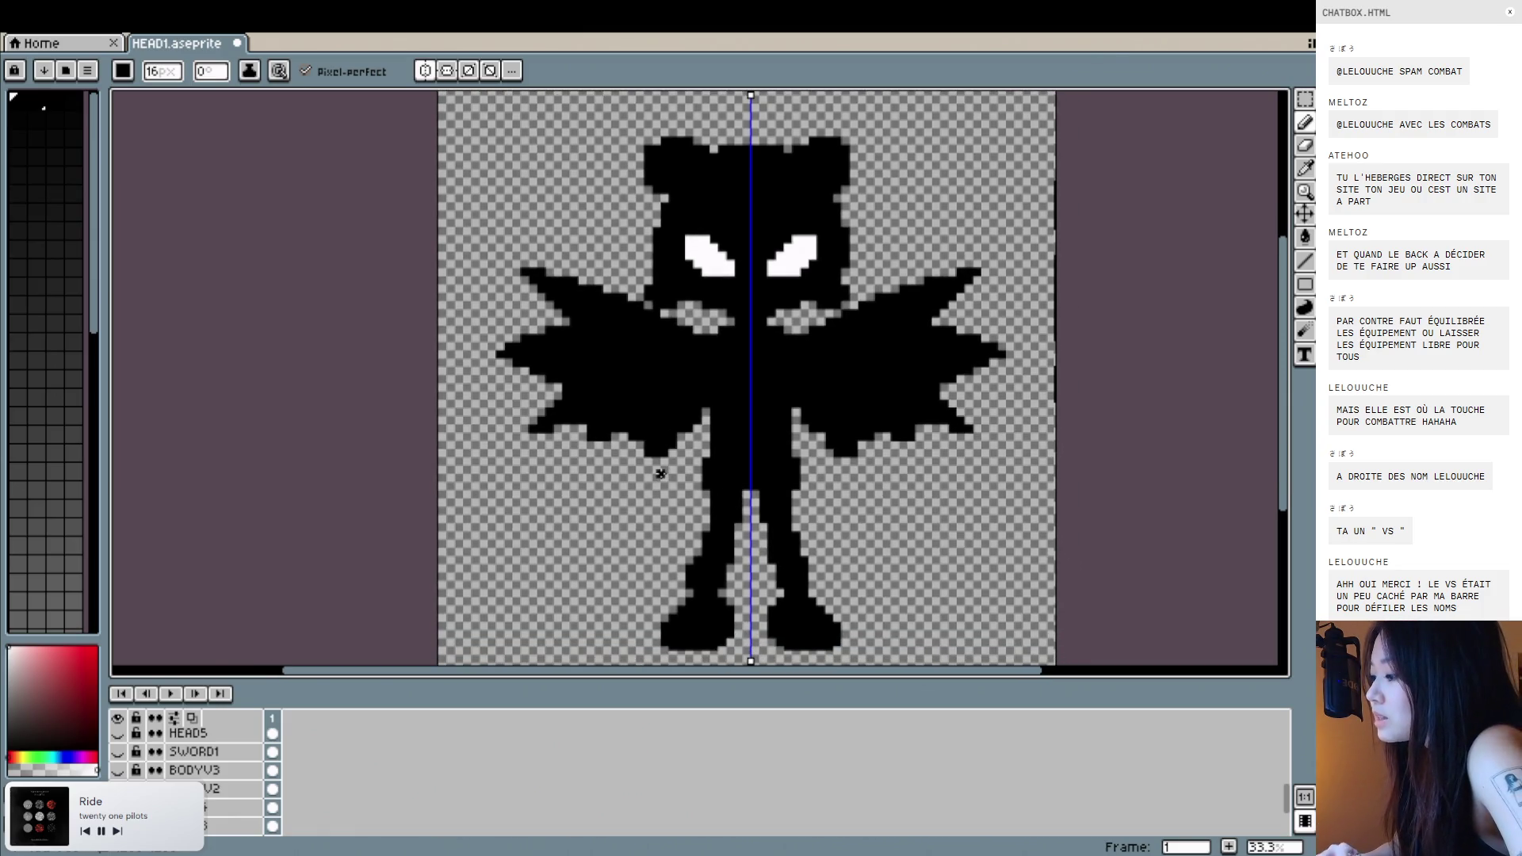
Zoom in and fill the stray transparent pixel in the body black.
{"action": "scroll", "coordinate": [658, 470], "scroll_direction": "up", "scroll_amount": 3}
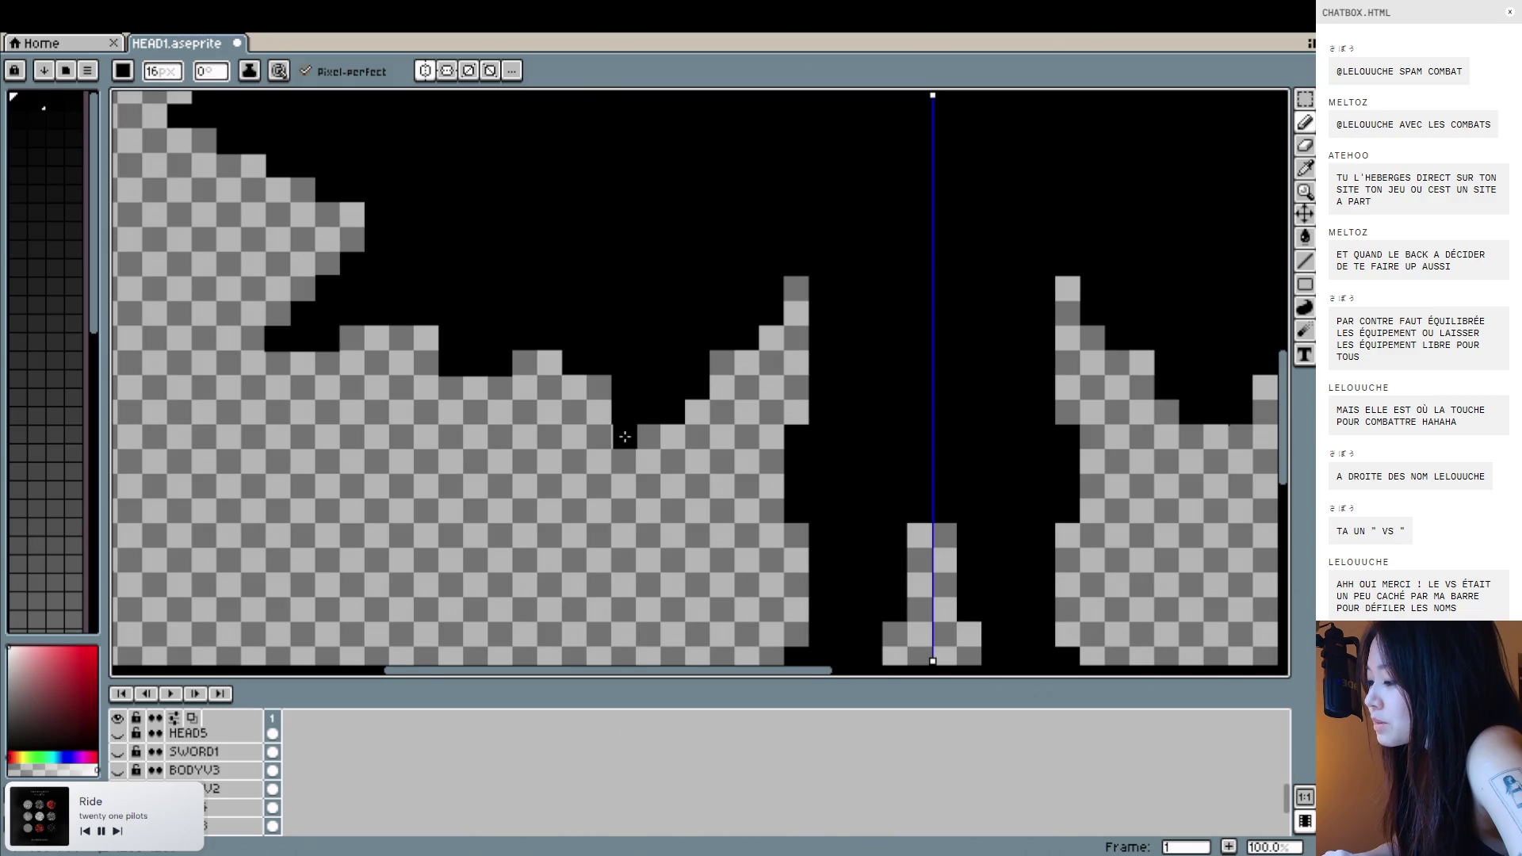
{"action": "scroll", "coordinate": [624, 437], "scroll_direction": "up", "scroll_amount": 1}
{"action": "scroll", "coordinate": [820, 413], "scroll_direction": "down", "scroll_amount": 4}
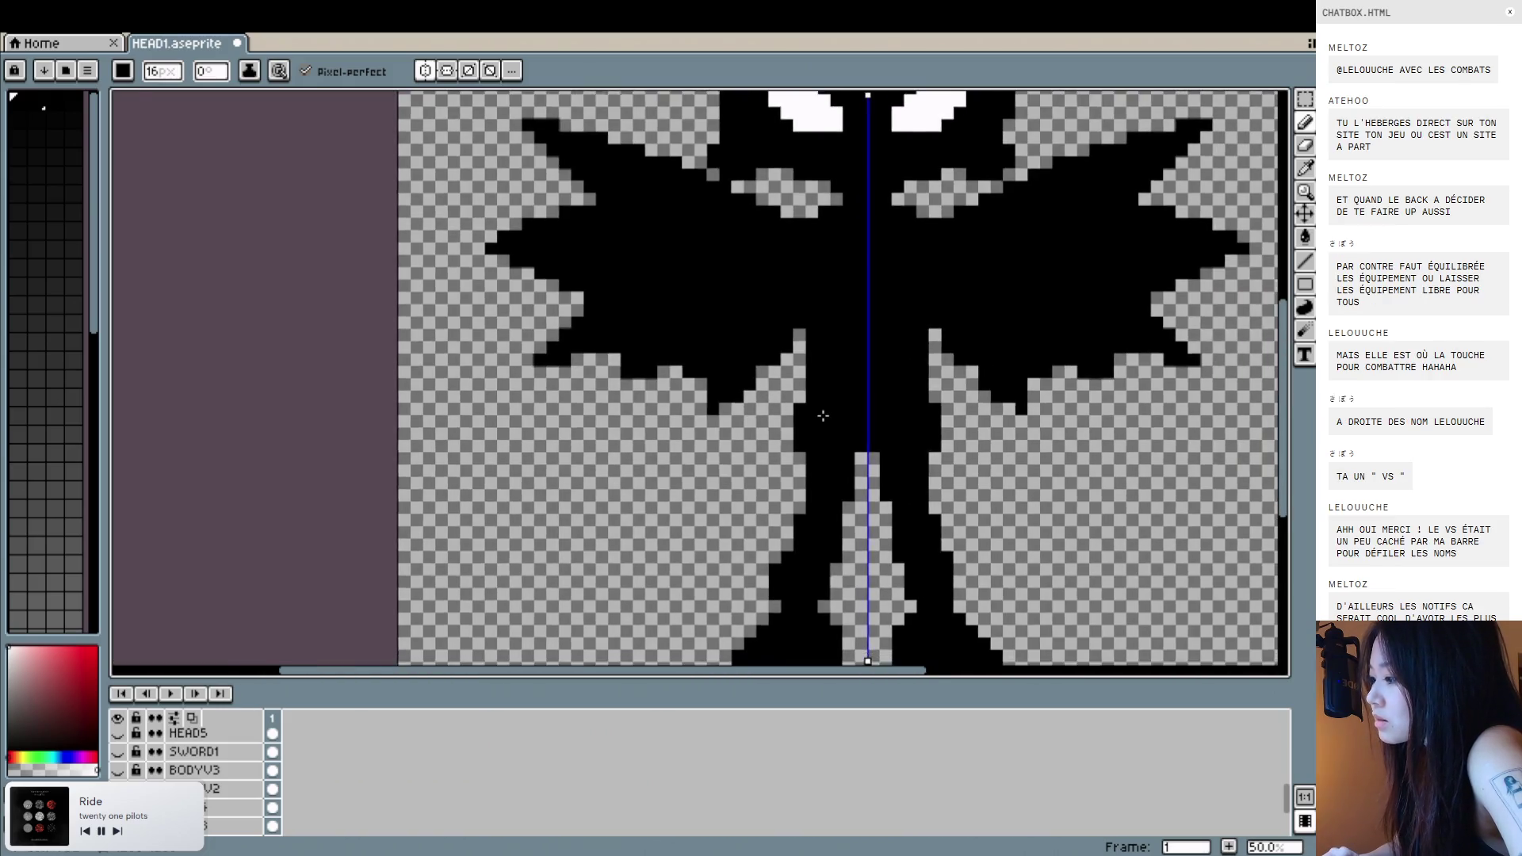
{"action": "scroll", "coordinate": [704, 414], "scroll_direction": "up", "scroll_amount": 3}
{"action": "left_click", "coordinate": [691, 399]}
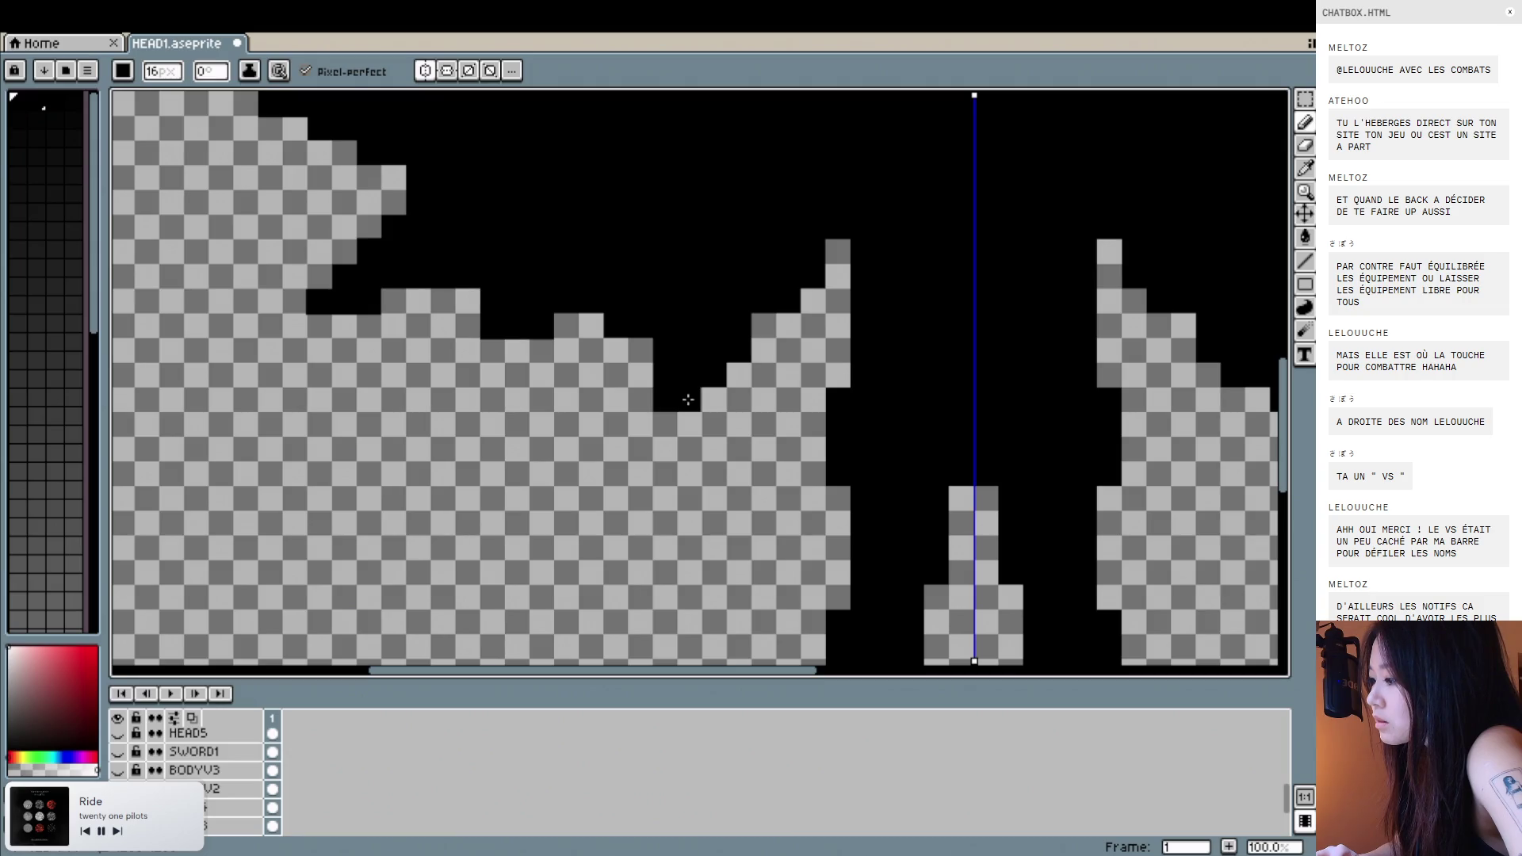
{"action": "scroll", "coordinate": [689, 400], "scroll_direction": "up", "scroll_amount": 1}
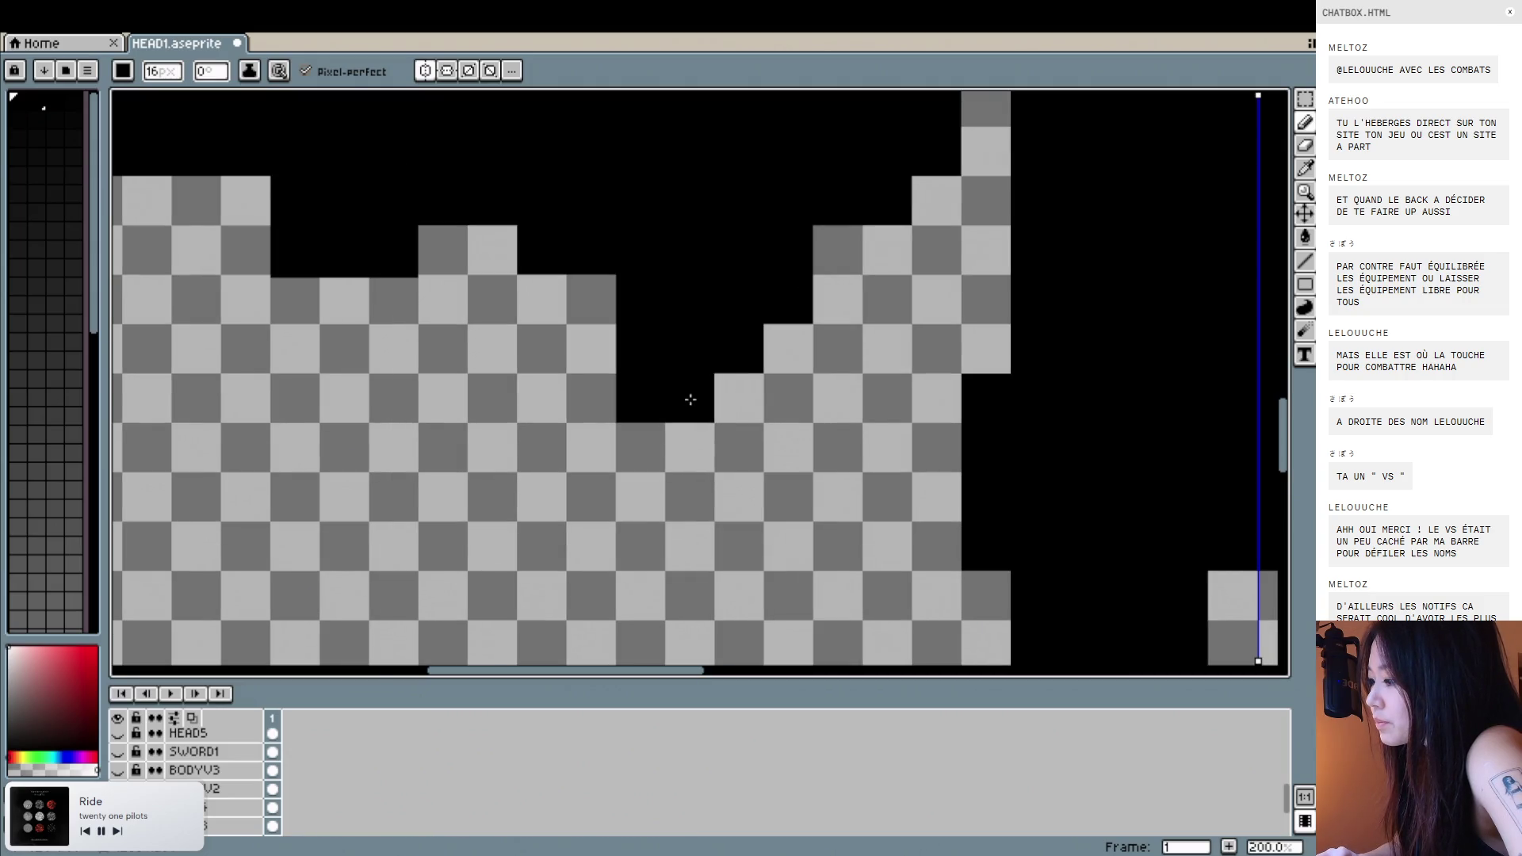
{"action": "scroll", "coordinate": [849, 411], "scroll_direction": "down", "scroll_amount": 1}
{"action": "scroll", "coordinate": [849, 412], "scroll_direction": "down", "scroll_amount": 1}
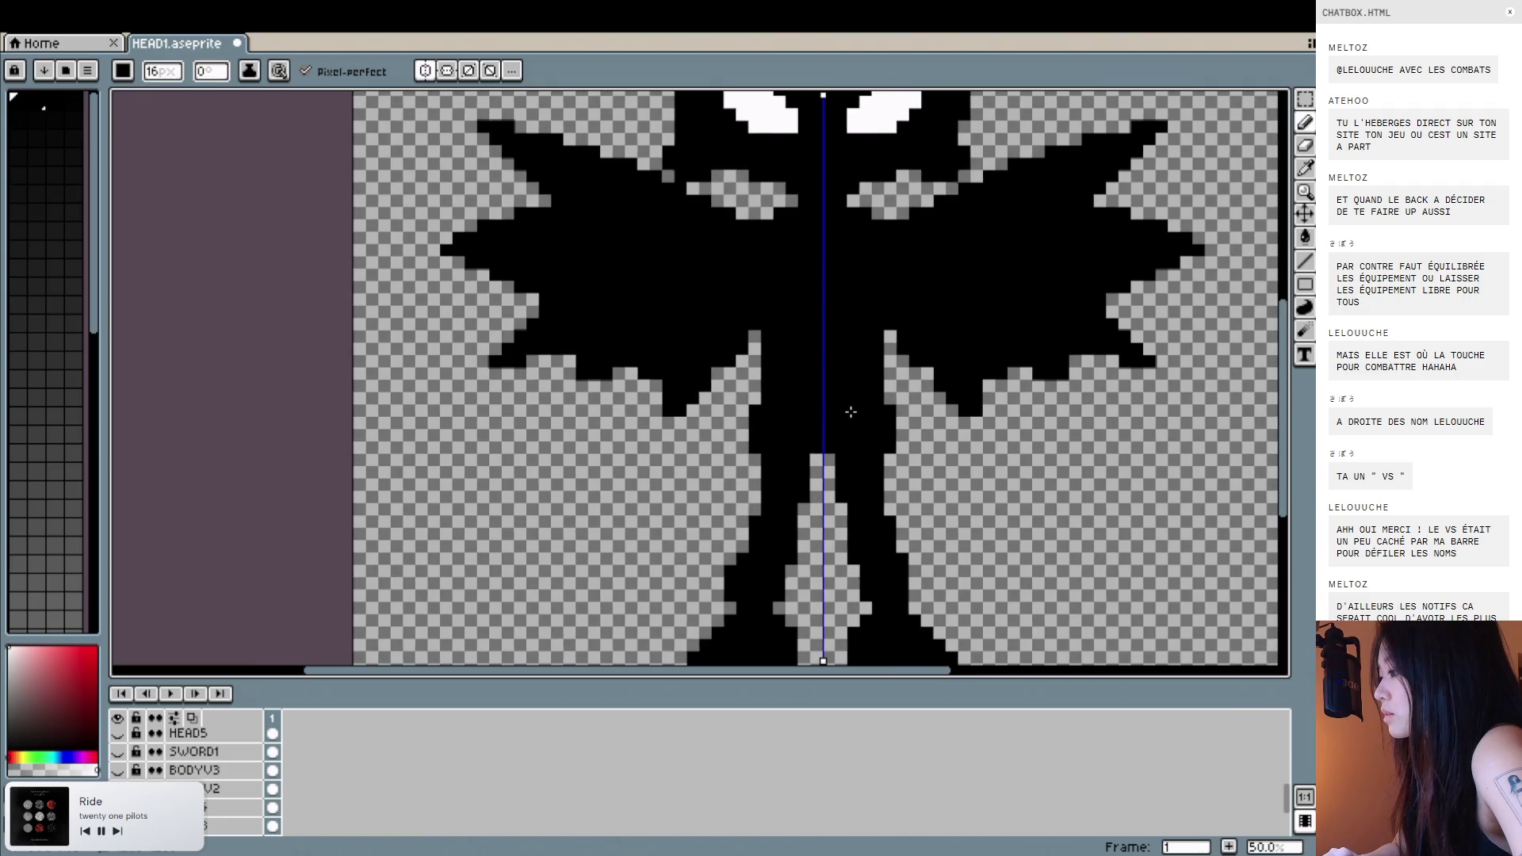
Pan and zoom out to 33.3% to check the whole silhouette for gaps.
{"action": "scroll", "coordinate": [850, 411], "scroll_direction": "right", "scroll_amount": 2}
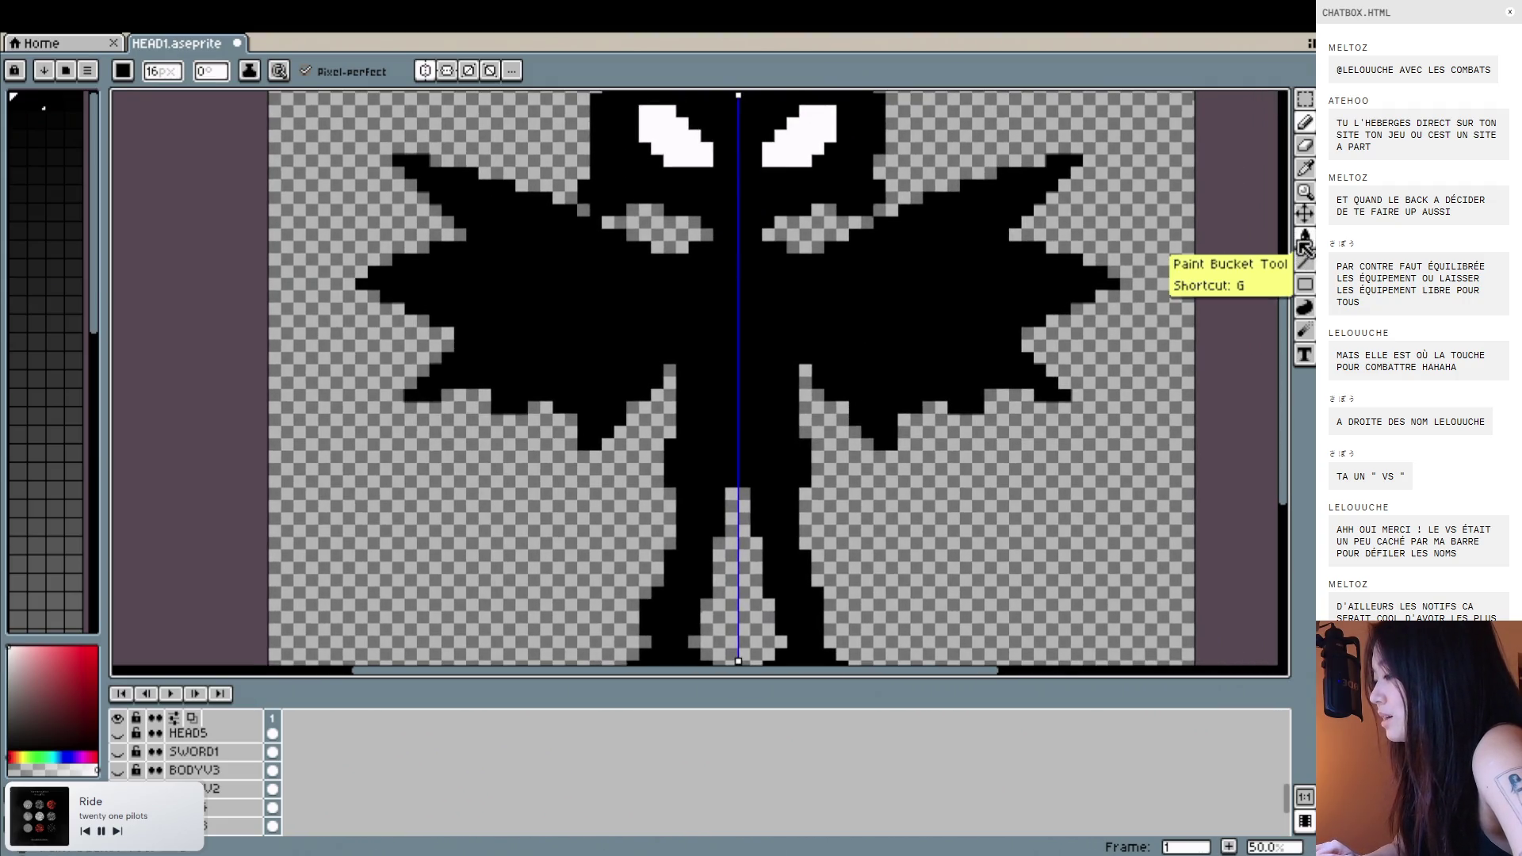
{"action": "scroll", "coordinate": [786, 453], "scroll_direction": "down", "scroll_amount": 1}
{"action": "scroll", "coordinate": [786, 454], "scroll_direction": "right", "scroll_amount": 1}
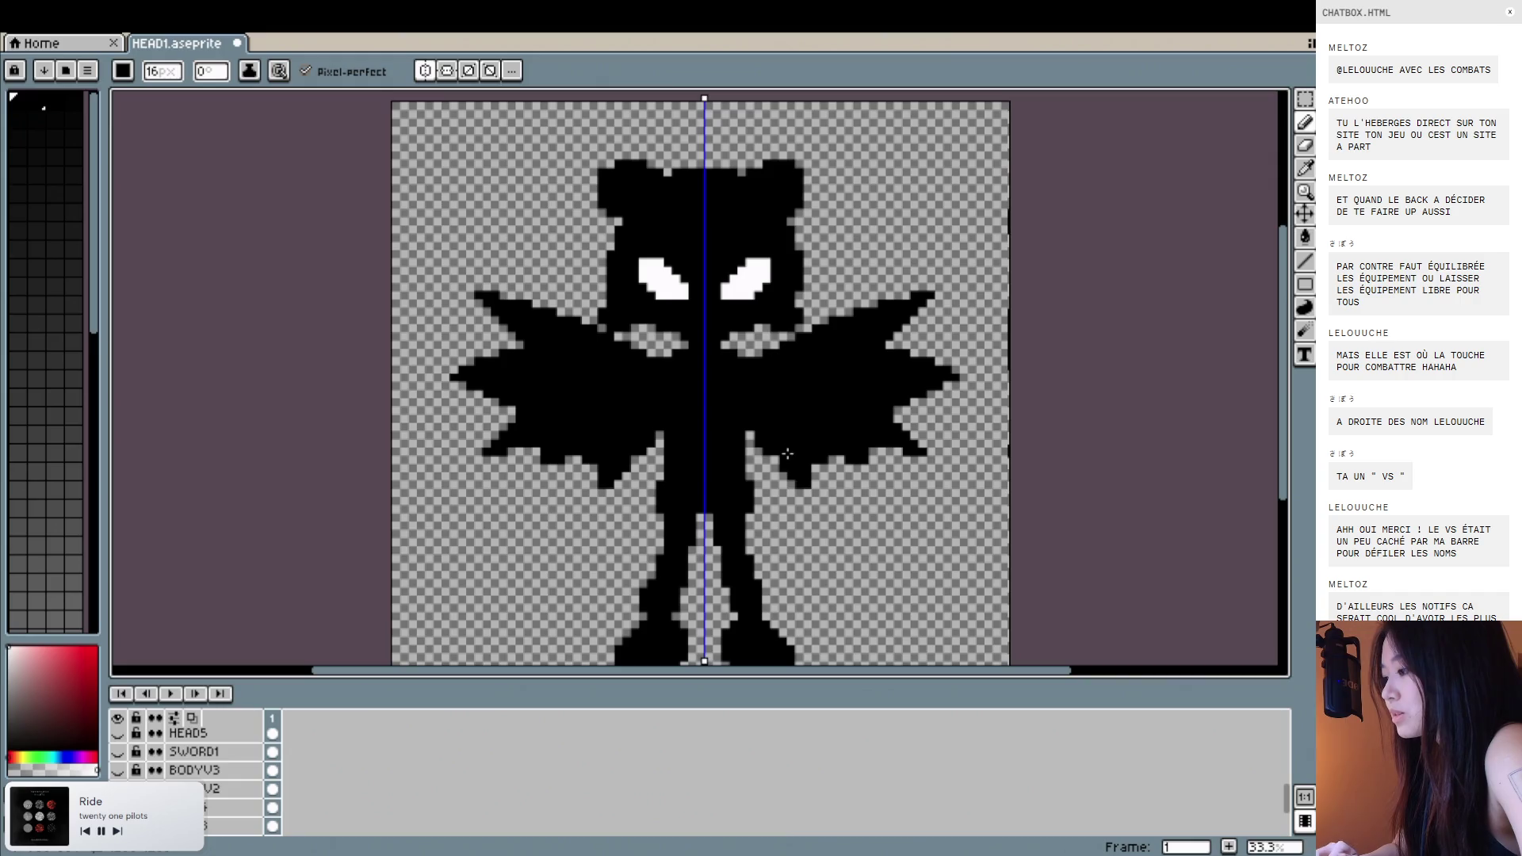
{"action": "scroll", "coordinate": [750, 364], "scroll_direction": "up", "scroll_amount": 1}
{"action": "scroll", "coordinate": [748, 370], "scroll_direction": "down", "scroll_amount": 1}
{"action": "scroll", "coordinate": [495, 479], "scroll_direction": "up", "scroll_amount": 1}
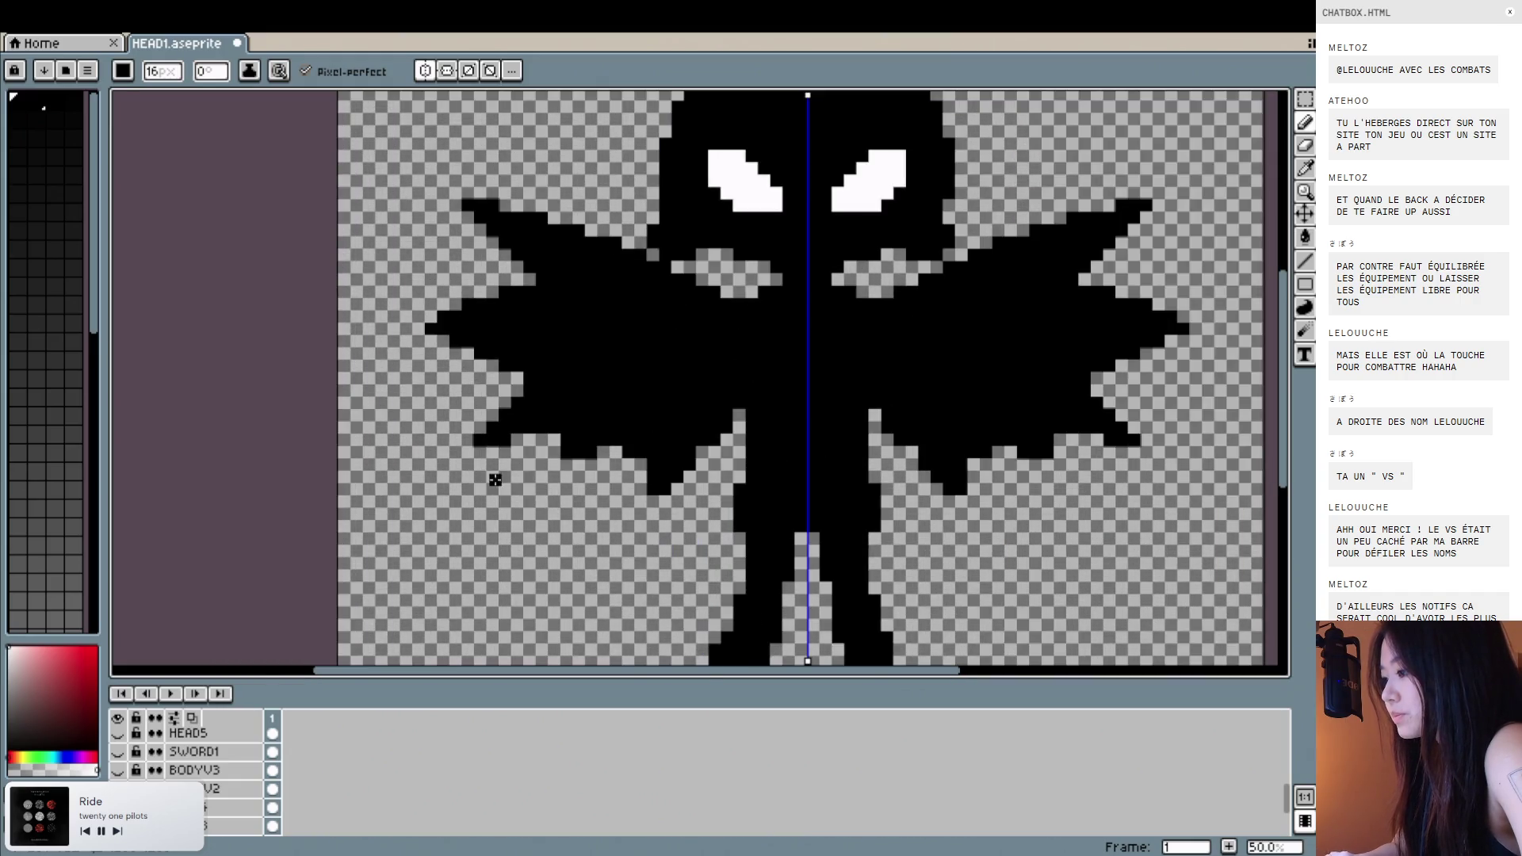
{"action": "scroll", "coordinate": [603, 446], "scroll_direction": "up", "scroll_amount": 1}
{"action": "scroll", "coordinate": [530, 484], "scroll_direction": "up", "scroll_amount": 1}
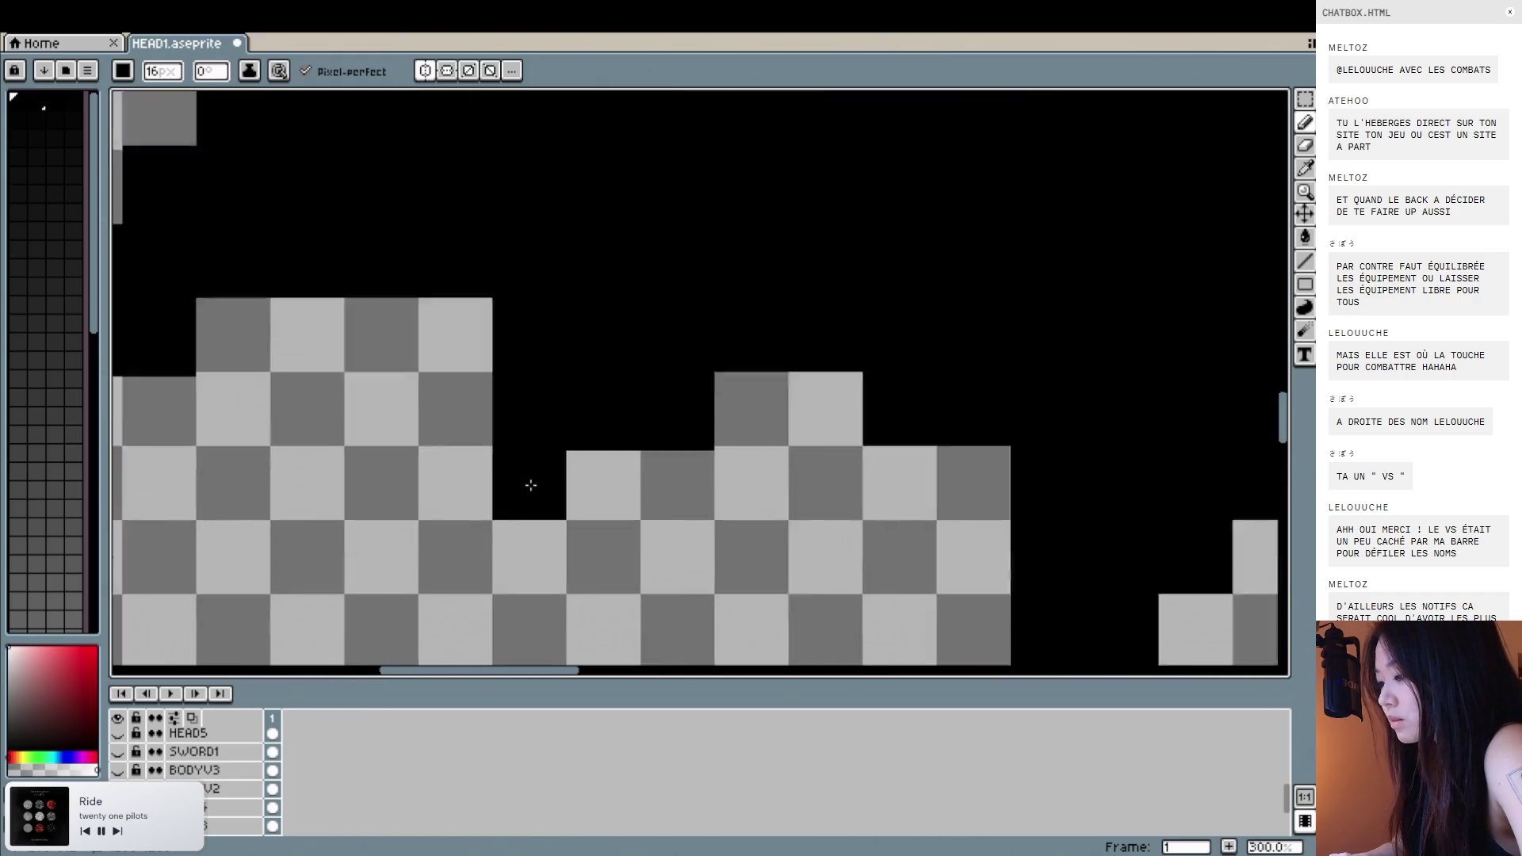
{"action": "scroll", "coordinate": [773, 415], "scroll_direction": "down", "scroll_amount": 1}
{"action": "scroll", "coordinate": [773, 415], "scroll_direction": "down", "scroll_amount": 1}
{"action": "scroll", "coordinate": [872, 415], "scroll_direction": "left", "scroll_amount": 1}
{"action": "scroll", "coordinate": [910, 414], "scroll_direction": "down", "scroll_amount": 1}
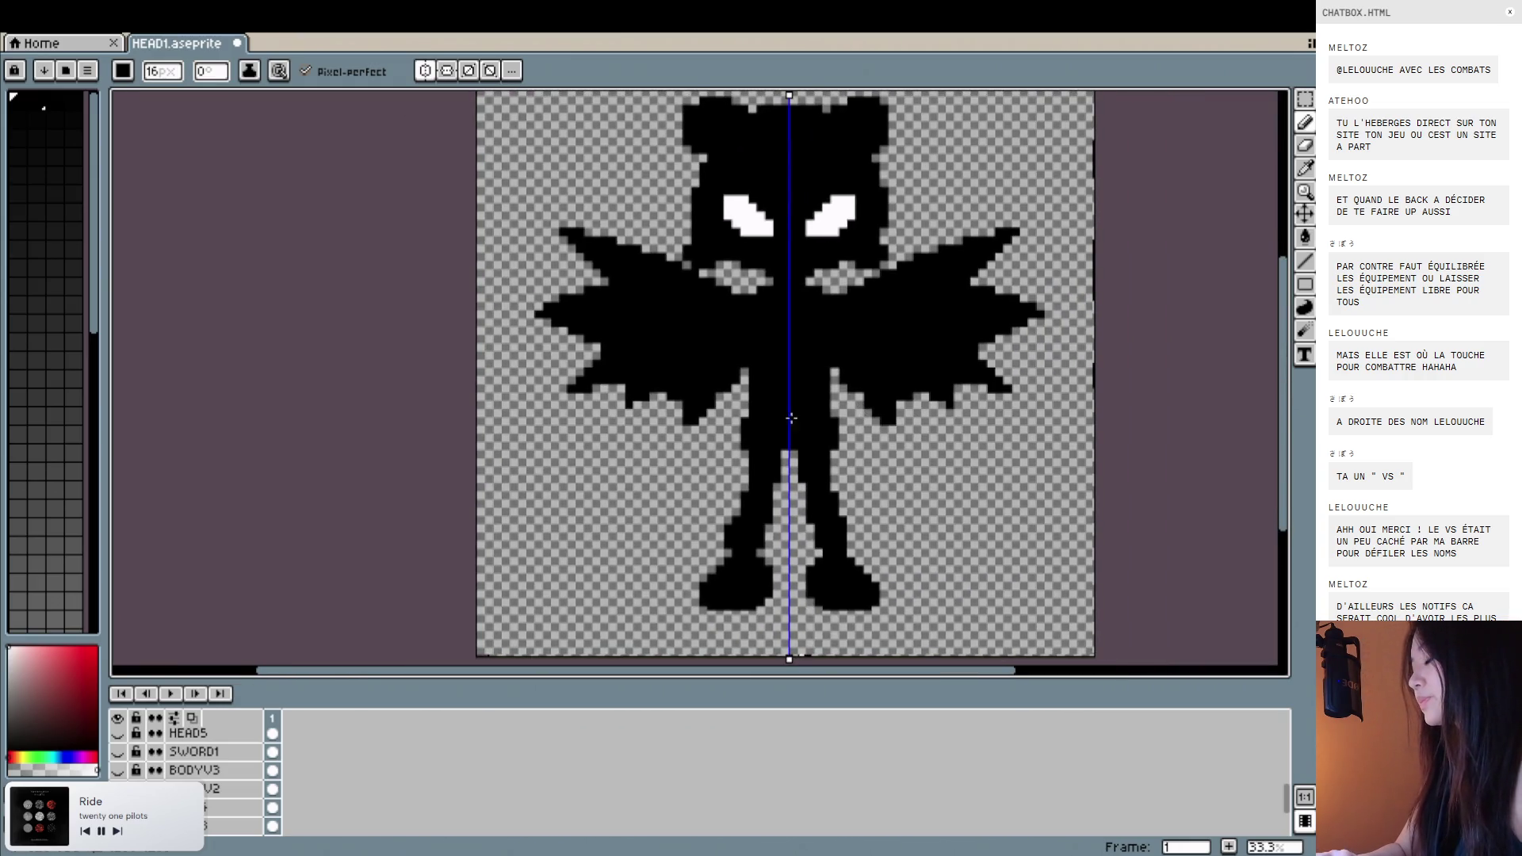
{"action": "scroll", "coordinate": [668, 416], "scroll_direction": "up", "scroll_amount": 1}
{"action": "scroll", "coordinate": [625, 400], "scroll_direction": "up", "scroll_amount": 1}
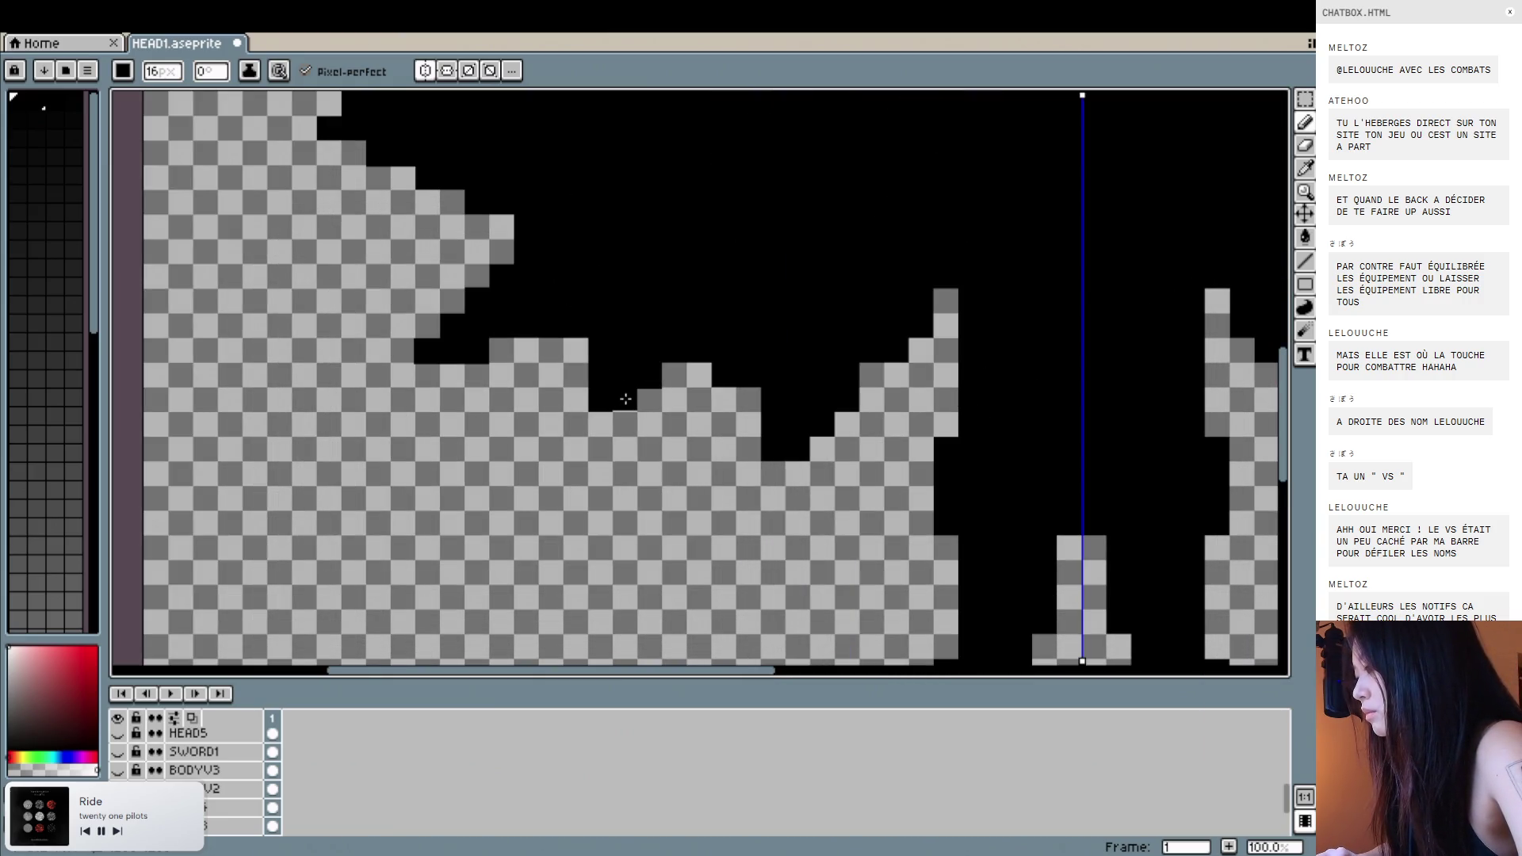
{"action": "scroll", "coordinate": [761, 305], "scroll_direction": "down", "scroll_amount": 2}
{"action": "scroll", "coordinate": [761, 304], "scroll_direction": "right", "scroll_amount": 2}
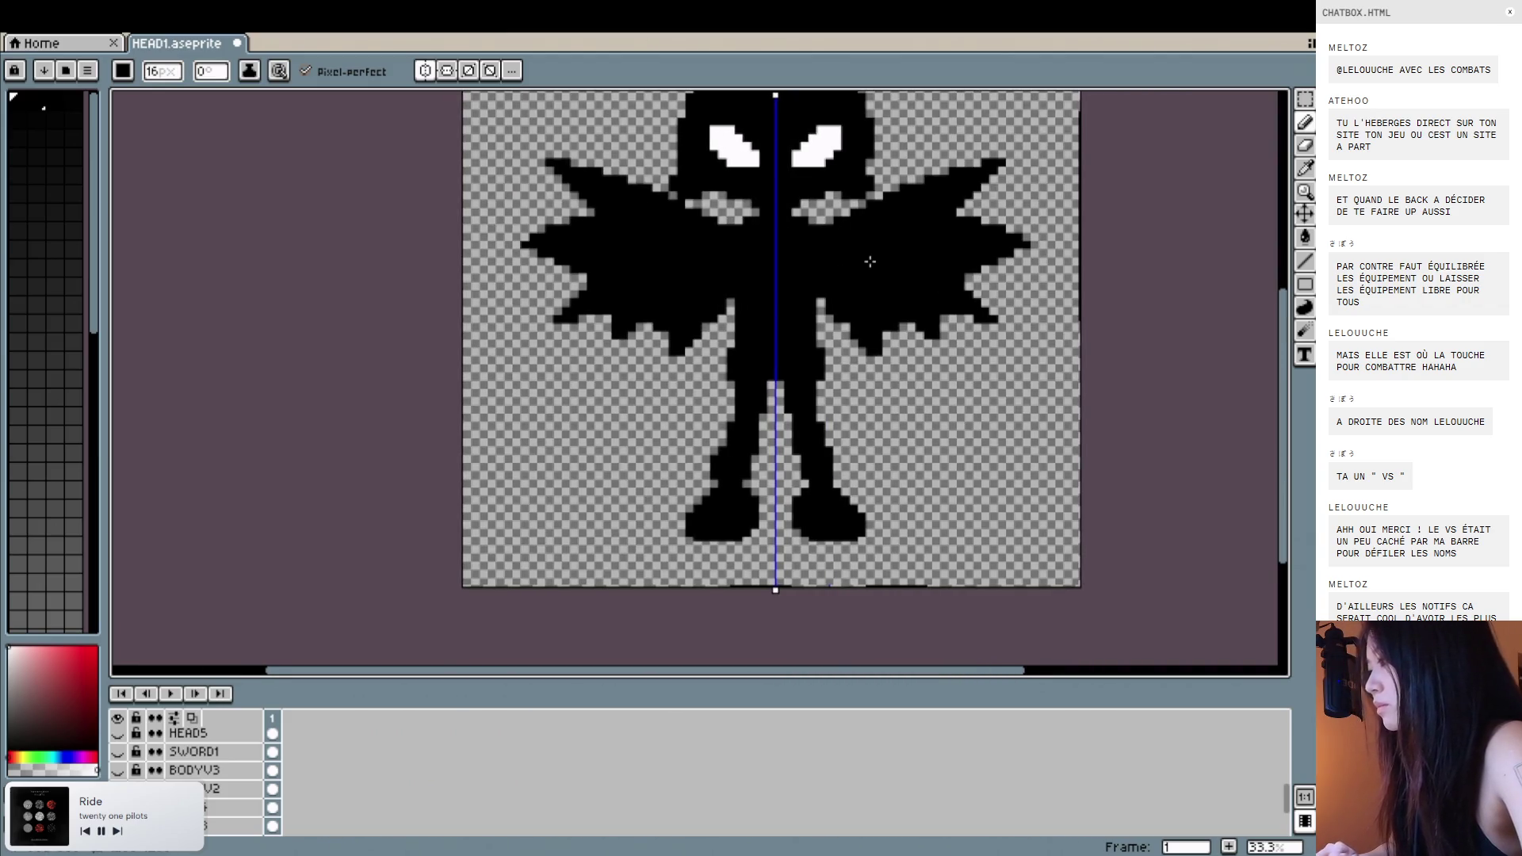
{"action": "scroll", "coordinate": [870, 260], "scroll_direction": "right", "scroll_amount": 1}
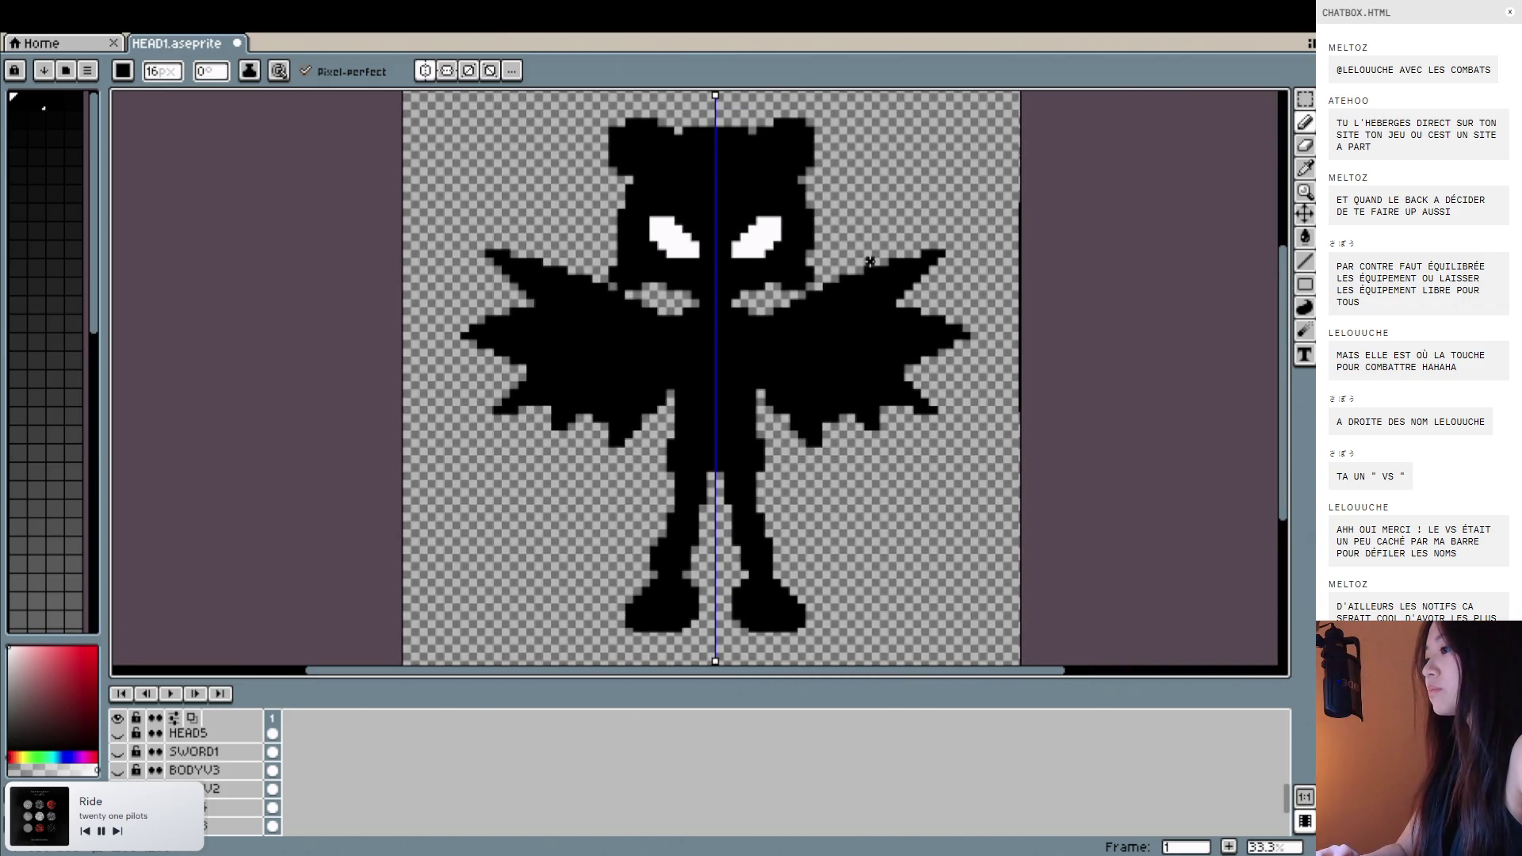
{"action": "scroll", "coordinate": [870, 260], "scroll_direction": "right", "scroll_amount": 1}
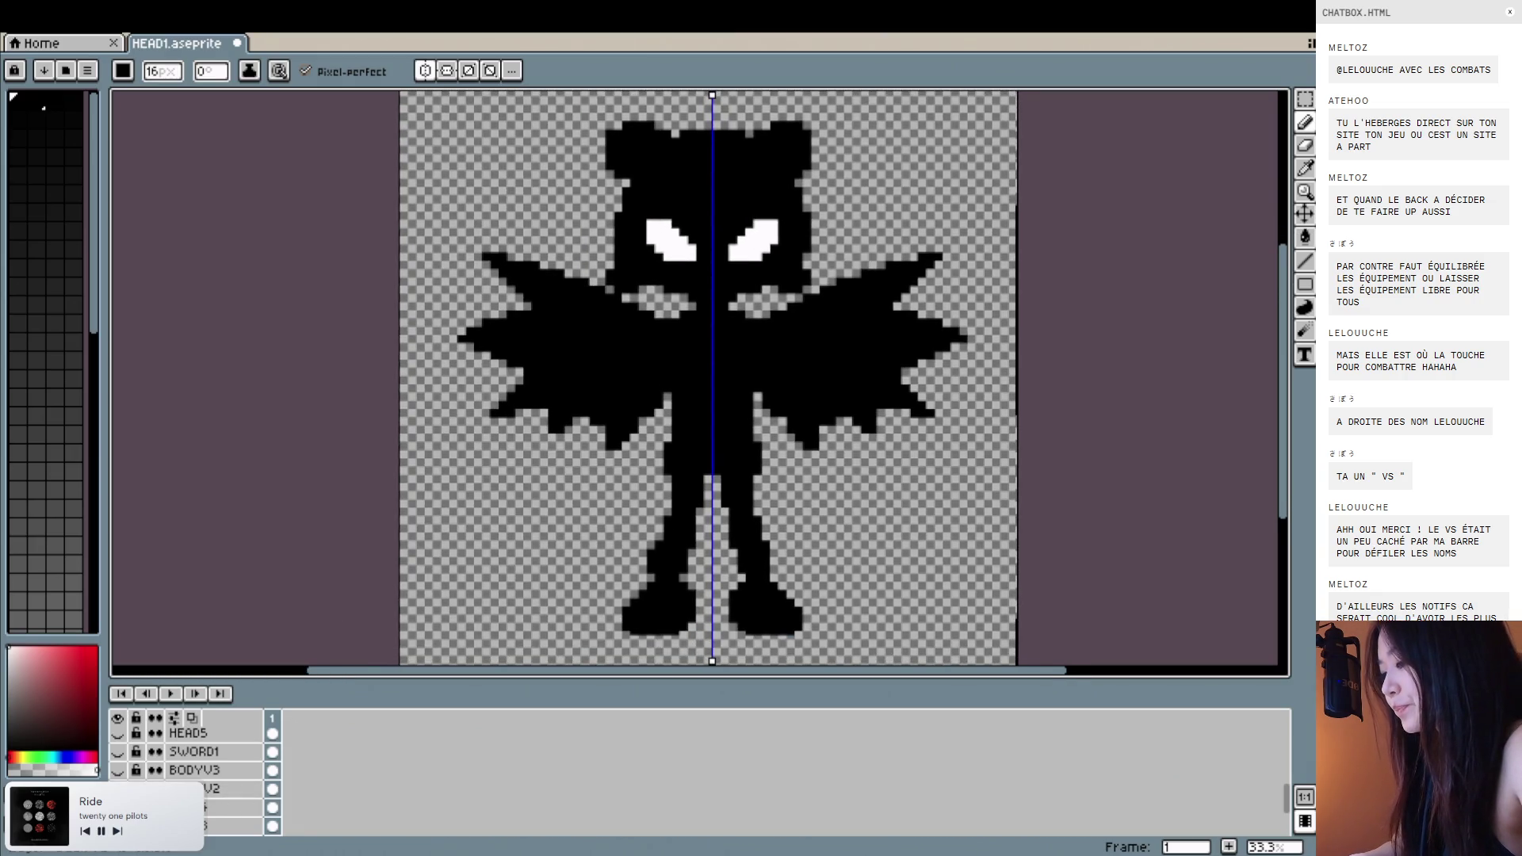
Hide the body layer, undo the last stroke, and erase the small black blocks below the wings.
{"action": "left_click", "coordinate": [117, 788]}
{"action": "key", "text": "ctrl+z"}
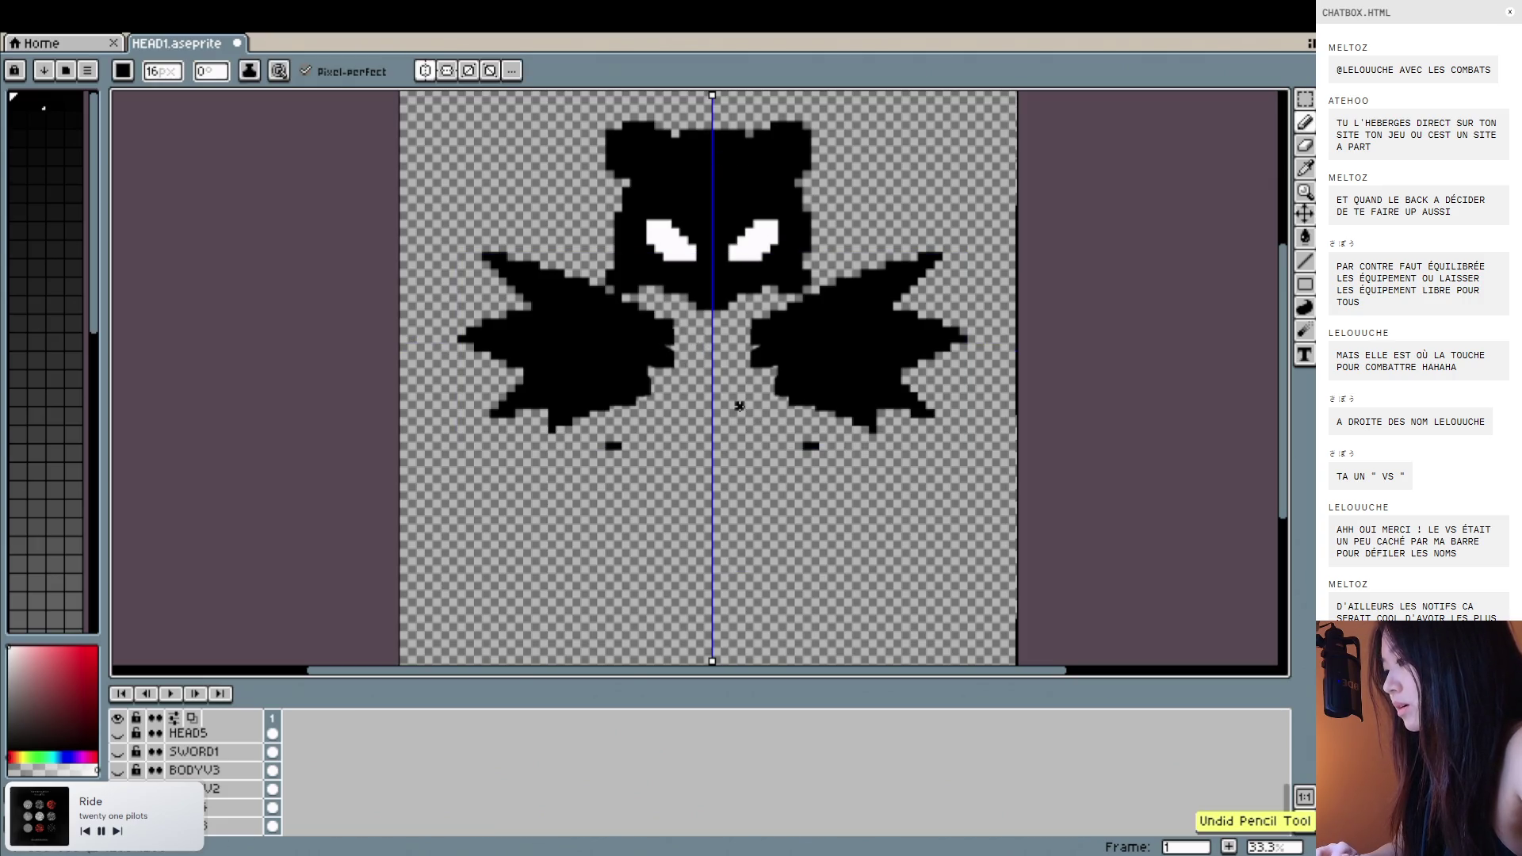
{"action": "scroll", "coordinate": [728, 401], "scroll_direction": "up", "scroll_amount": 1}
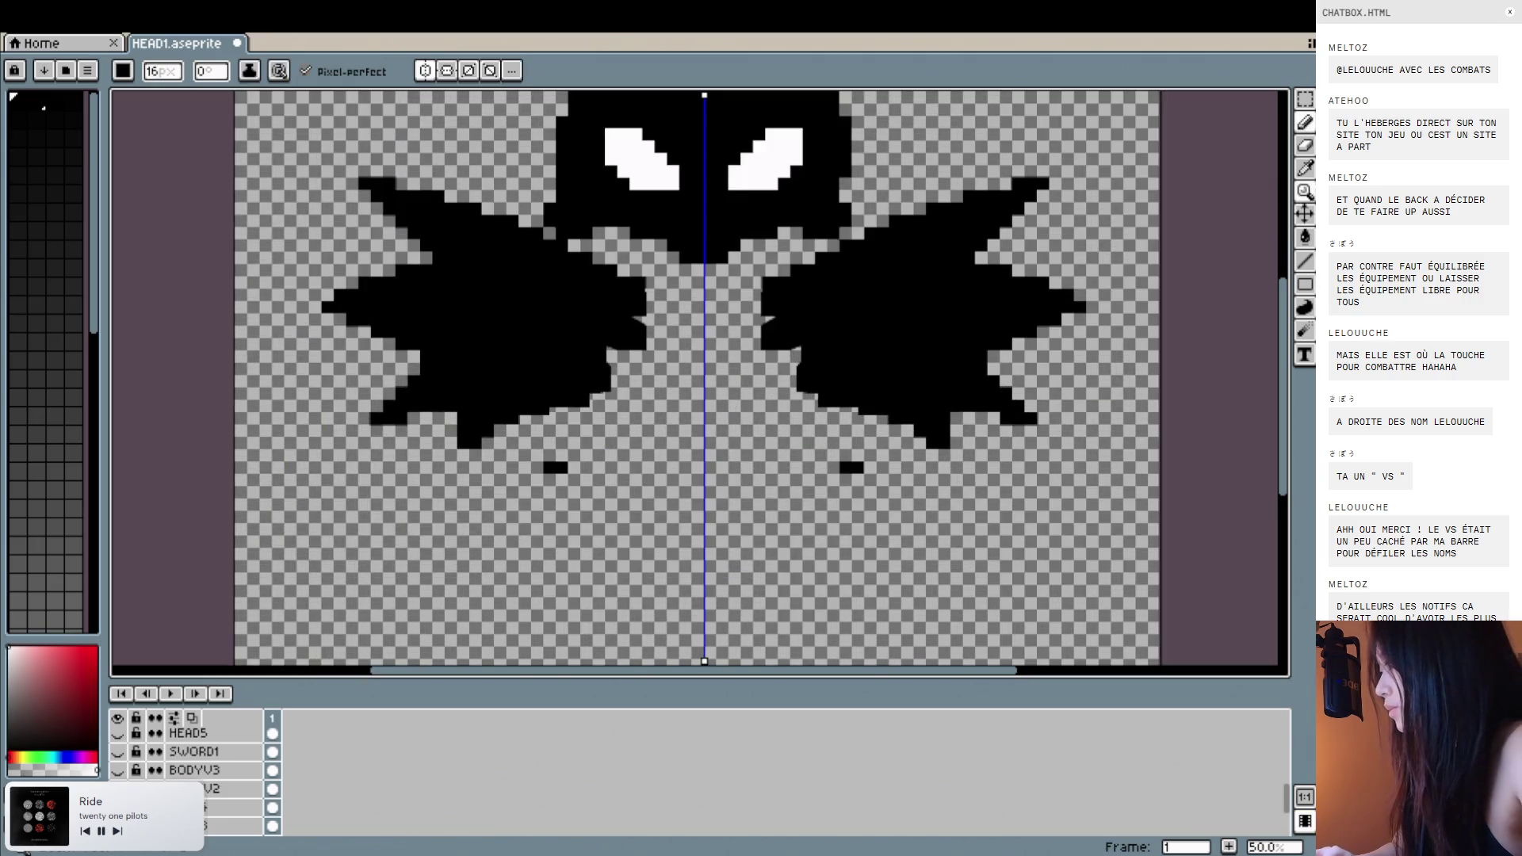
{"action": "left_click", "coordinate": [1305, 145]}
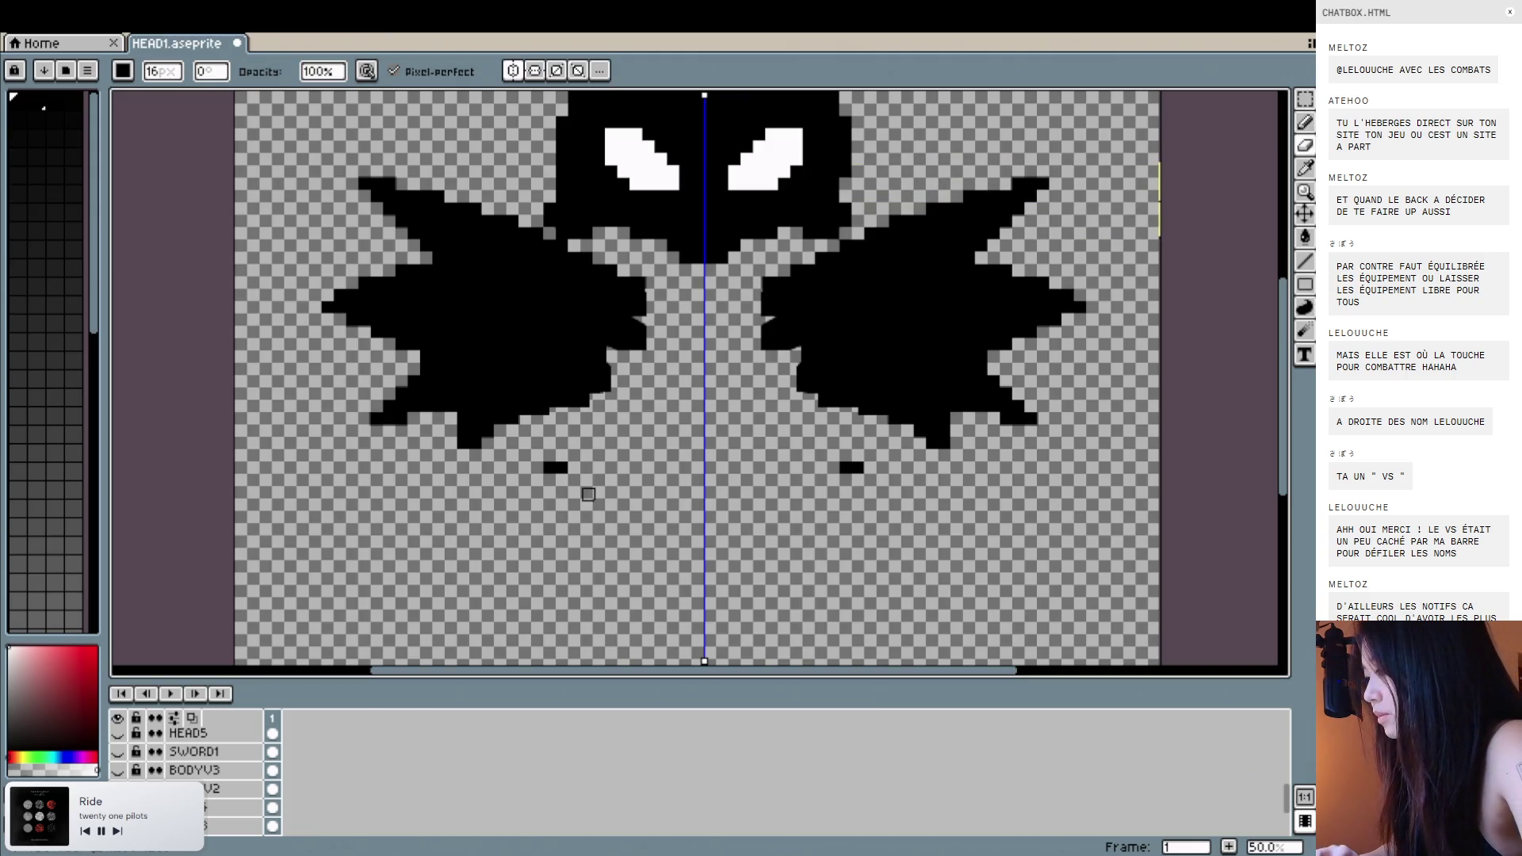
{"action": "left_click_drag", "start_coordinate": [552, 470], "coordinate": [581, 470]}
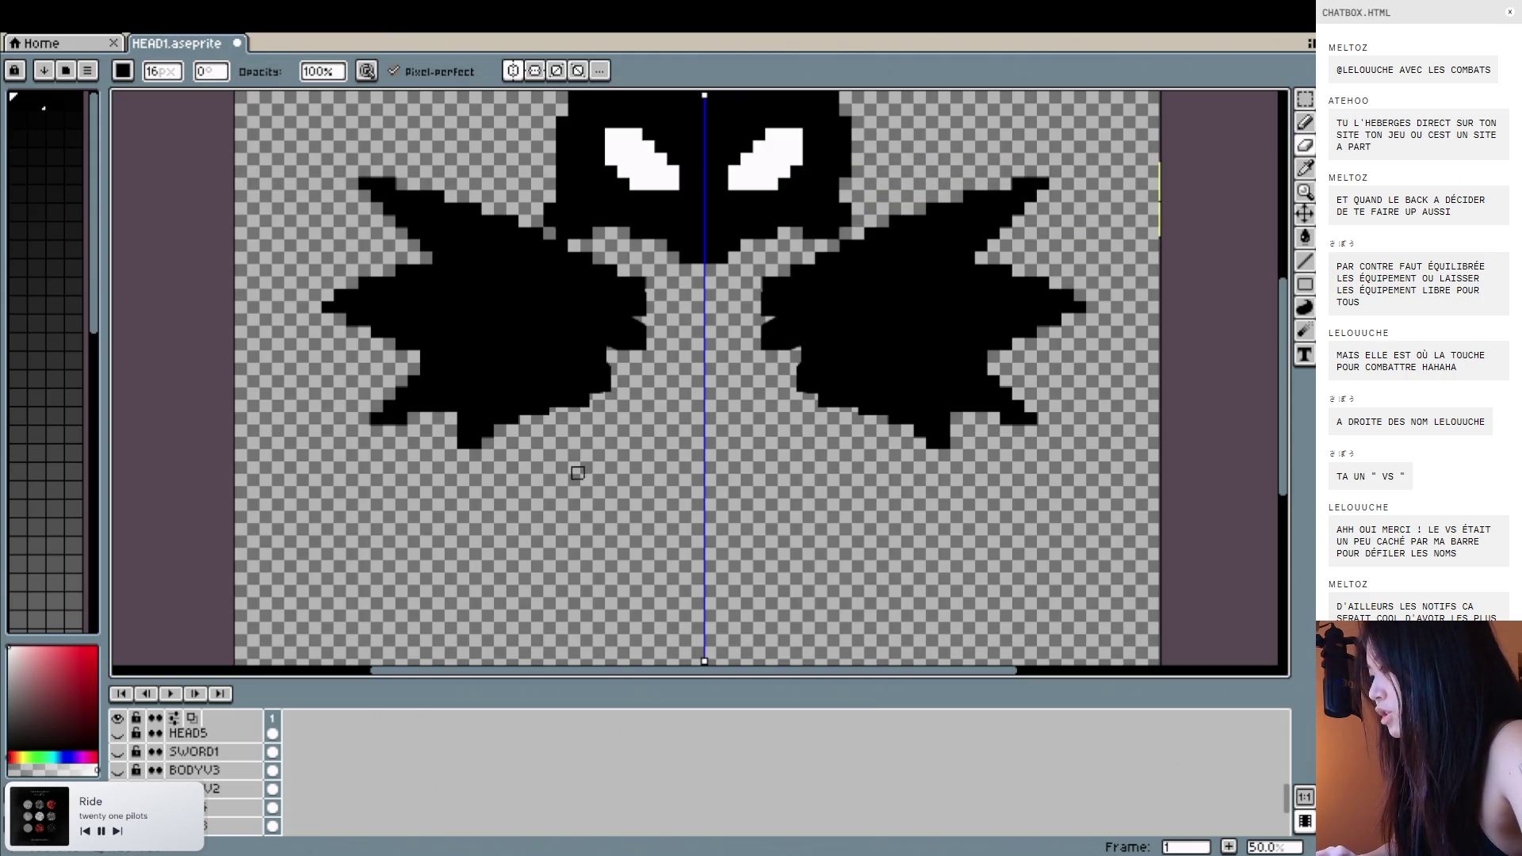
Paint black over the light and grey notches at the shape's edge.
{"action": "left_click", "coordinate": [1304, 121]}
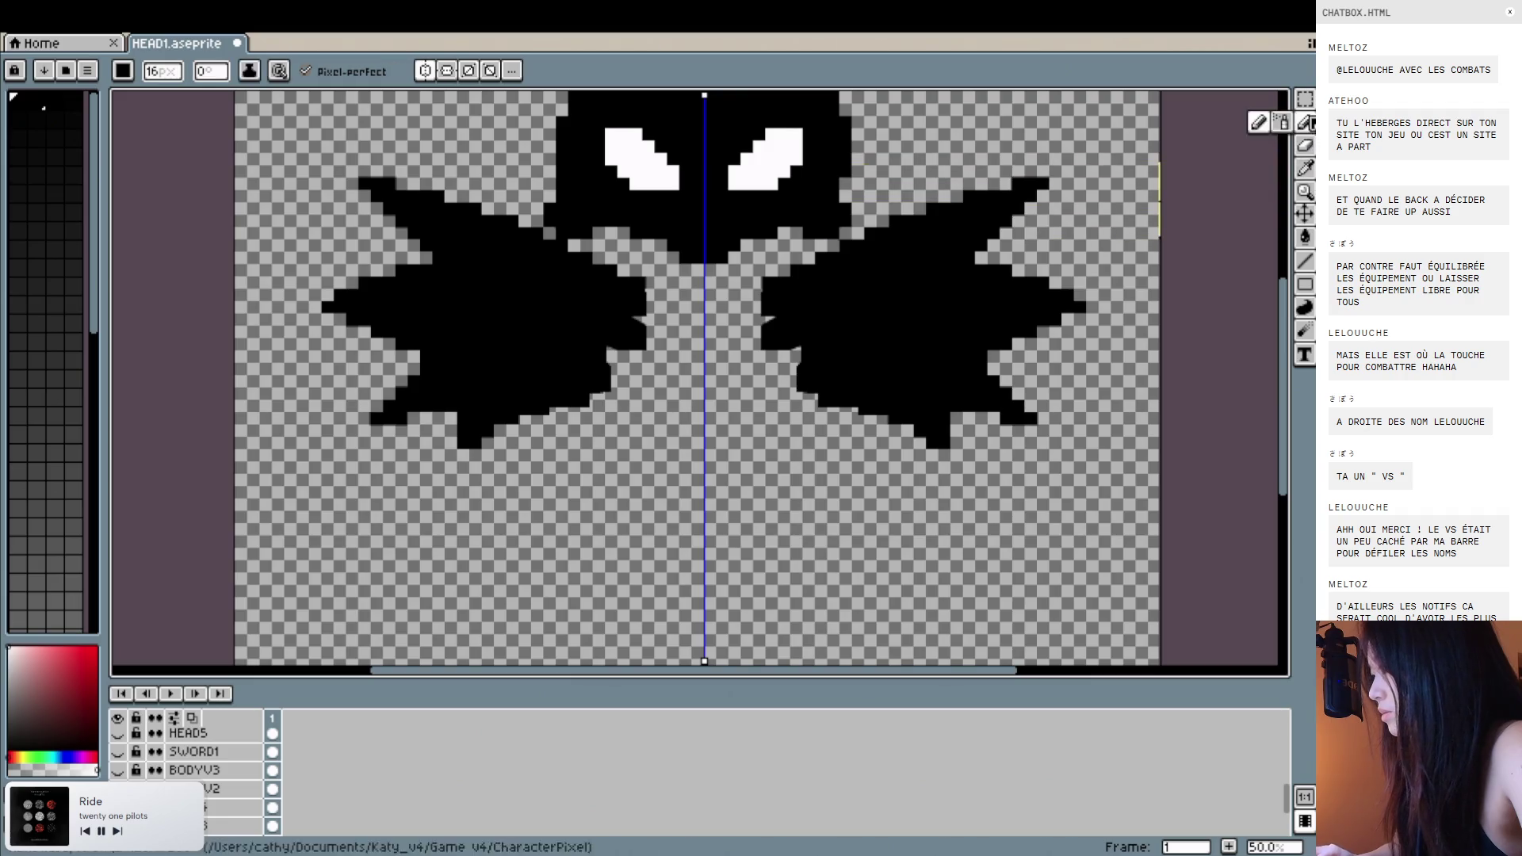
{"action": "scroll", "coordinate": [589, 385], "scroll_direction": "up", "scroll_amount": 3}
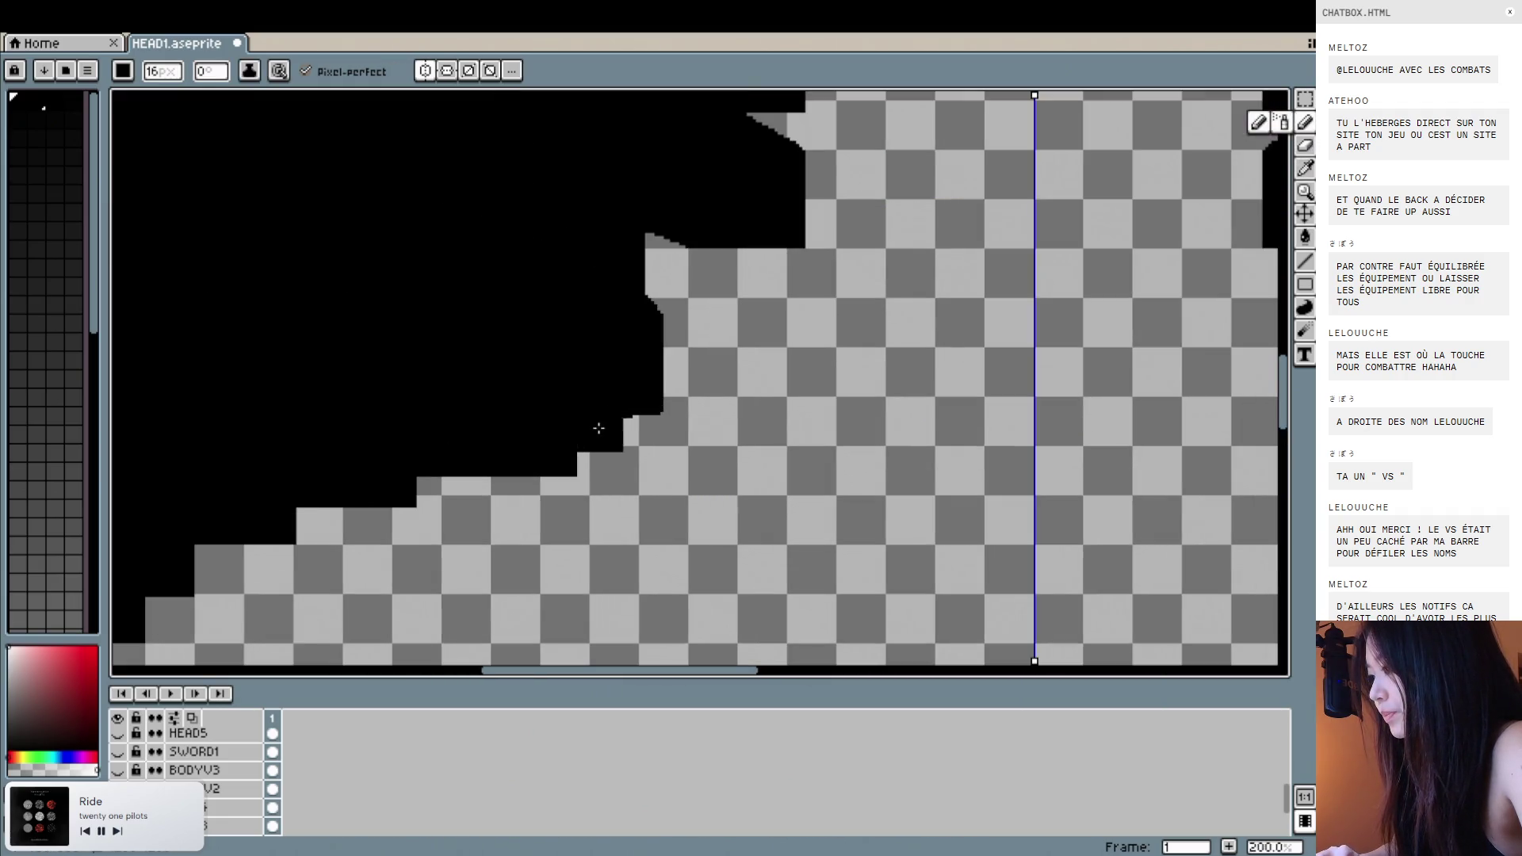
{"action": "left_click_drag", "start_coordinate": [595, 422], "coordinate": [622, 422]}
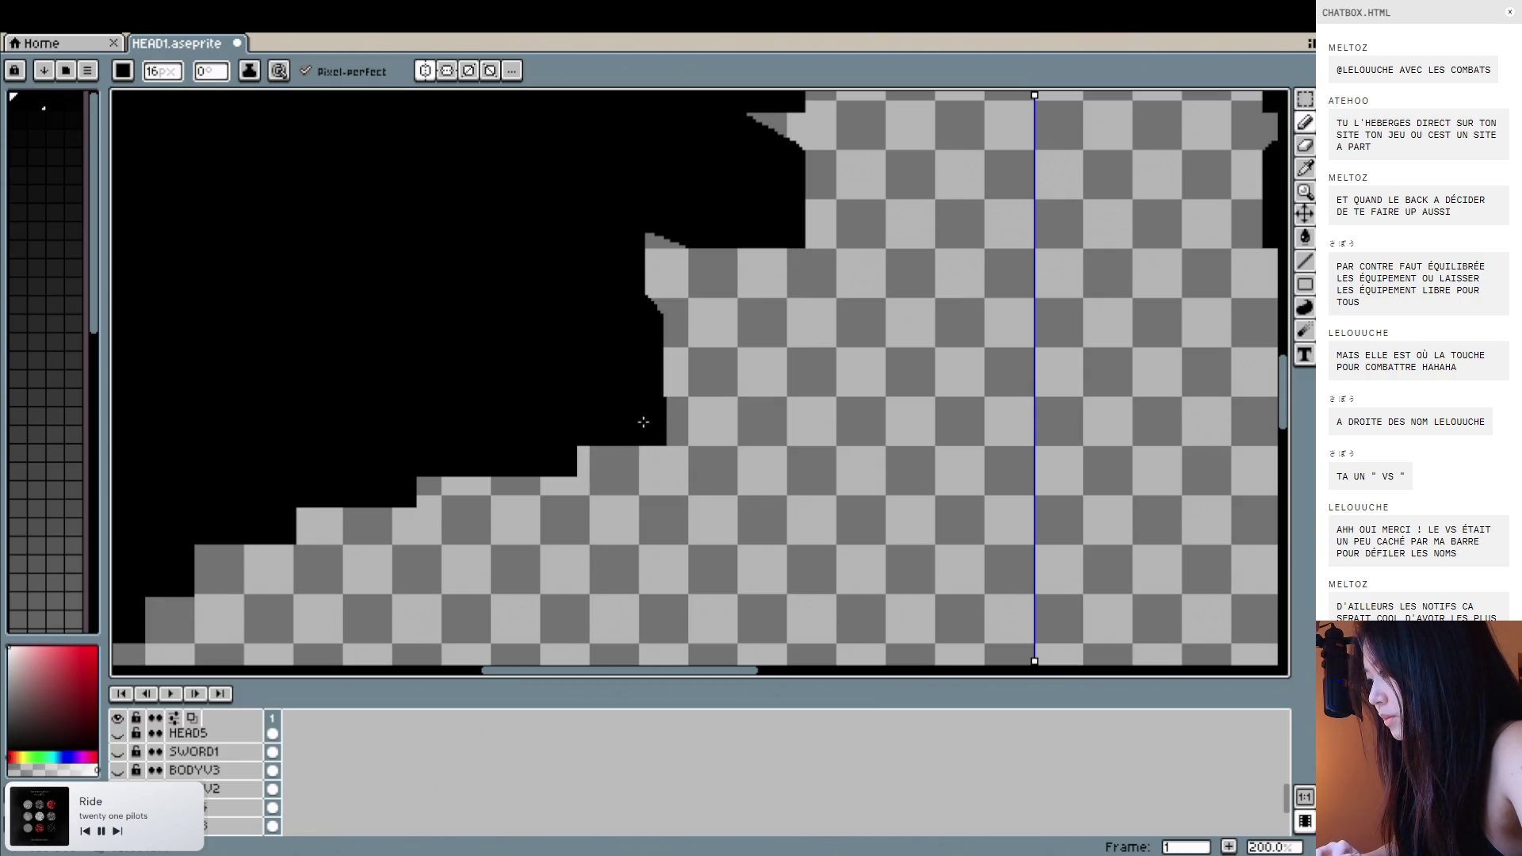
{"action": "left_click_drag", "start_coordinate": [658, 240], "coordinate": [661, 388]}
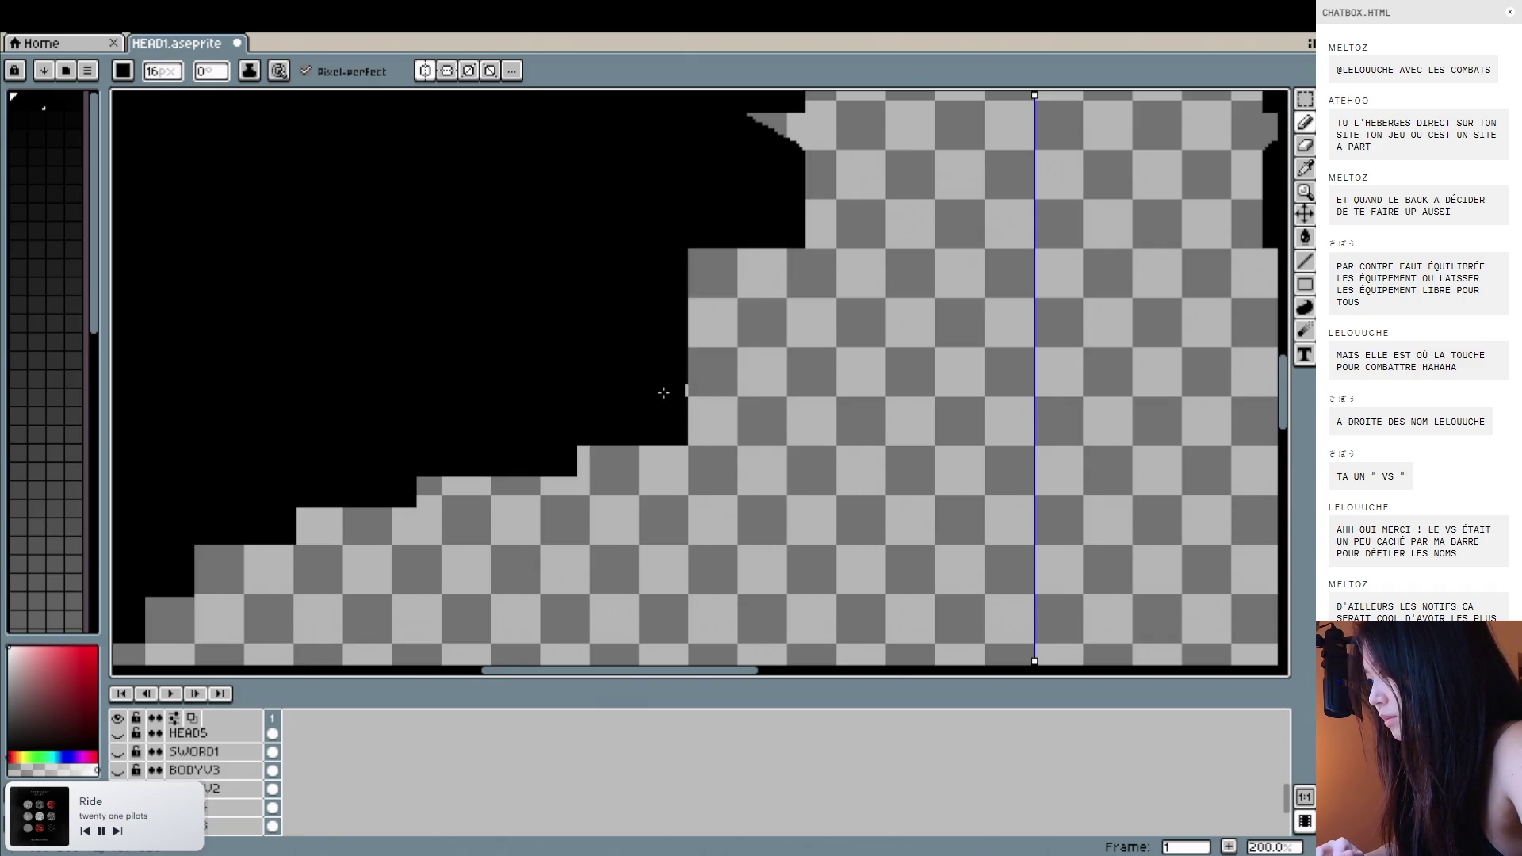
{"action": "scroll", "coordinate": [664, 392], "scroll_direction": "down", "scroll_amount": 1}
{"action": "scroll", "coordinate": [759, 193], "scroll_direction": "up", "scroll_amount": 1}
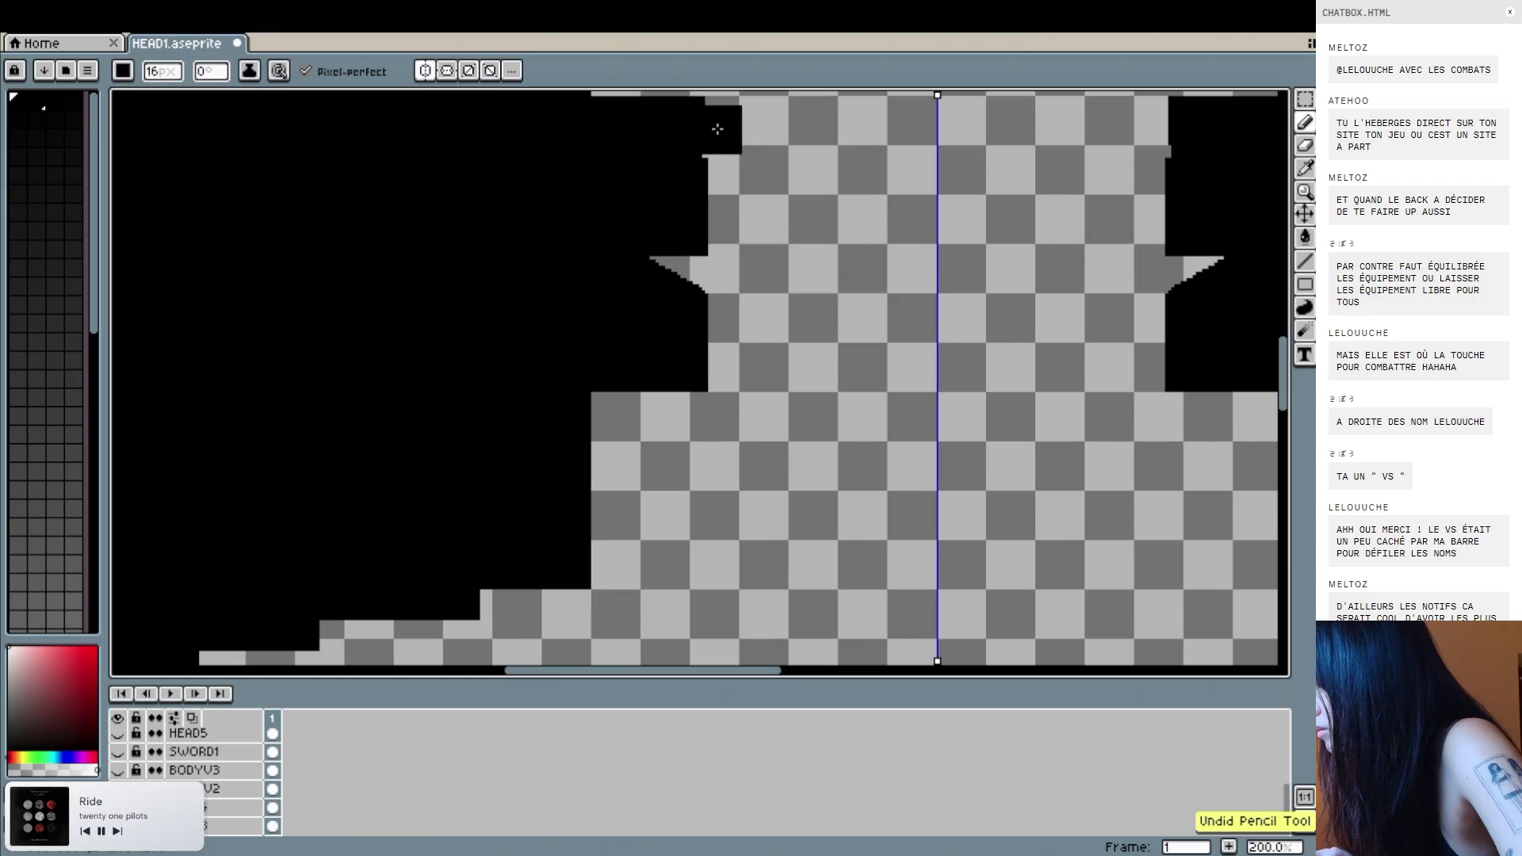
Blacken the gaps along the head's outer edge, mirrored on both sides.
{"action": "left_click", "coordinate": [717, 120]}
{"action": "mouse_move", "coordinate": [716, 120]}
{"action": "left_mouse_down"}
{"action": "mouse_move", "coordinate": [715, 367]}
{"action": "mouse_move", "coordinate": [656, 269]}
{"action": "mouse_move", "coordinate": [669, 262]}
{"action": "left_mouse_up"}
{"action": "scroll", "coordinate": [672, 263], "scroll_direction": "down", "scroll_amount": 1}
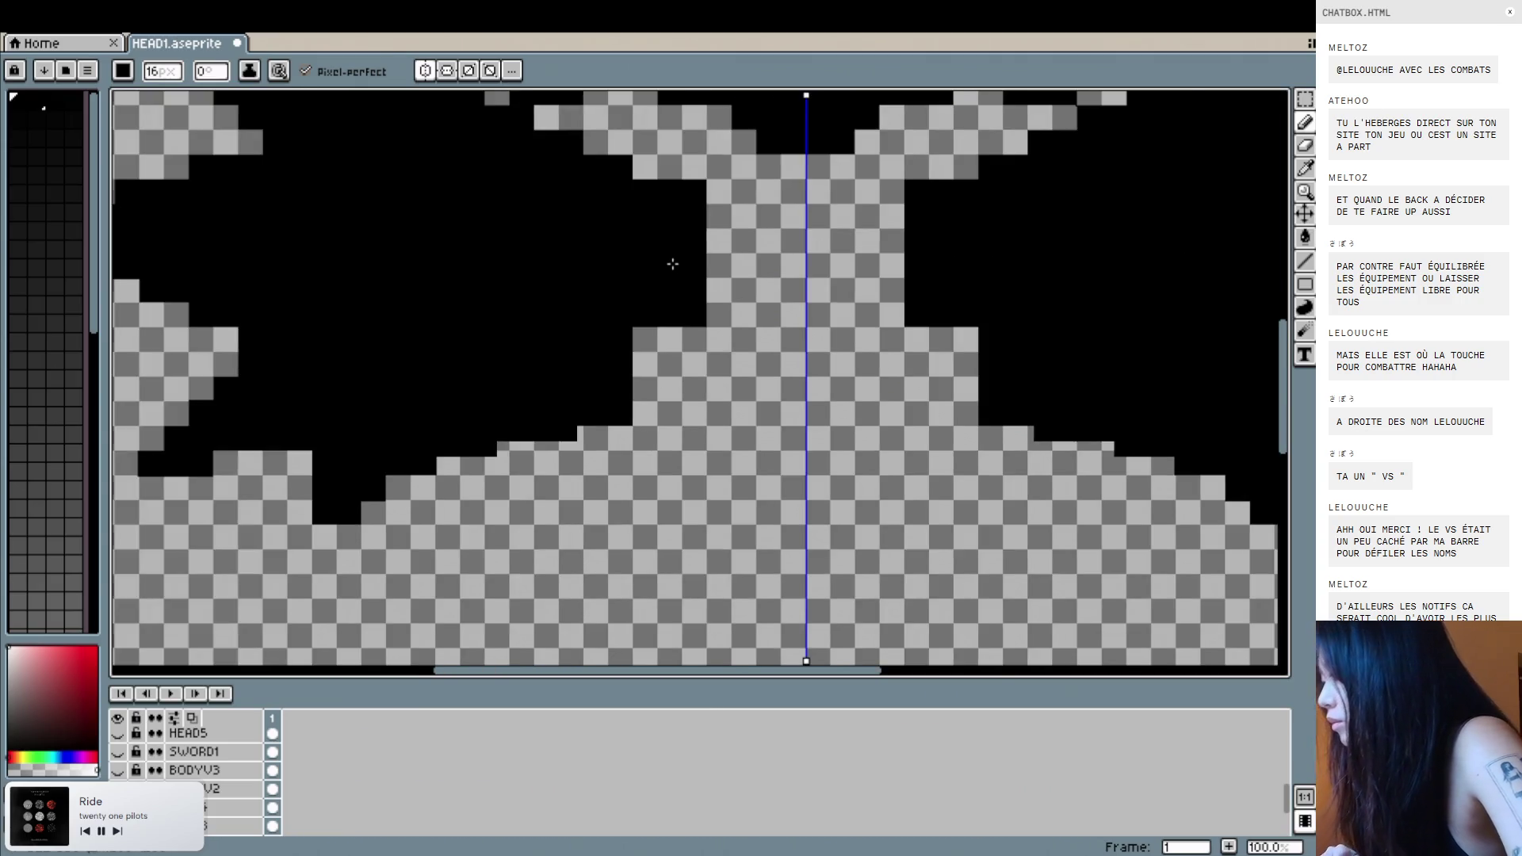
{"action": "scroll", "coordinate": [672, 263], "scroll_direction": "down", "scroll_amount": 3}
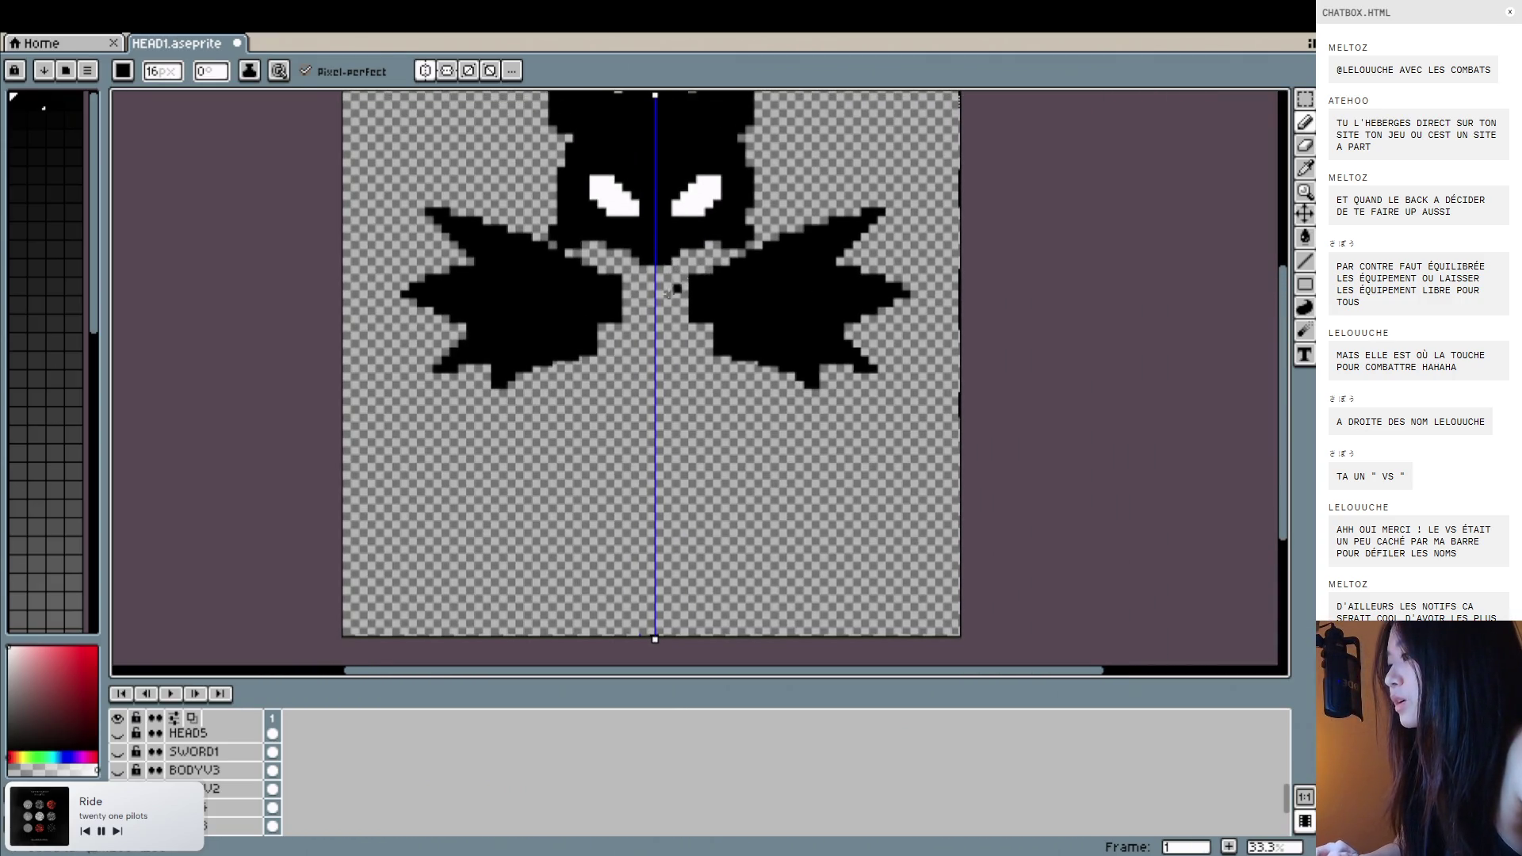
Try a black band joining the two wings, then undo it.
{"action": "scroll", "coordinate": [626, 306], "scroll_direction": "up", "scroll_amount": 1}
{"action": "left_click_drag", "start_coordinate": [625, 291], "coordinate": [754, 289]}
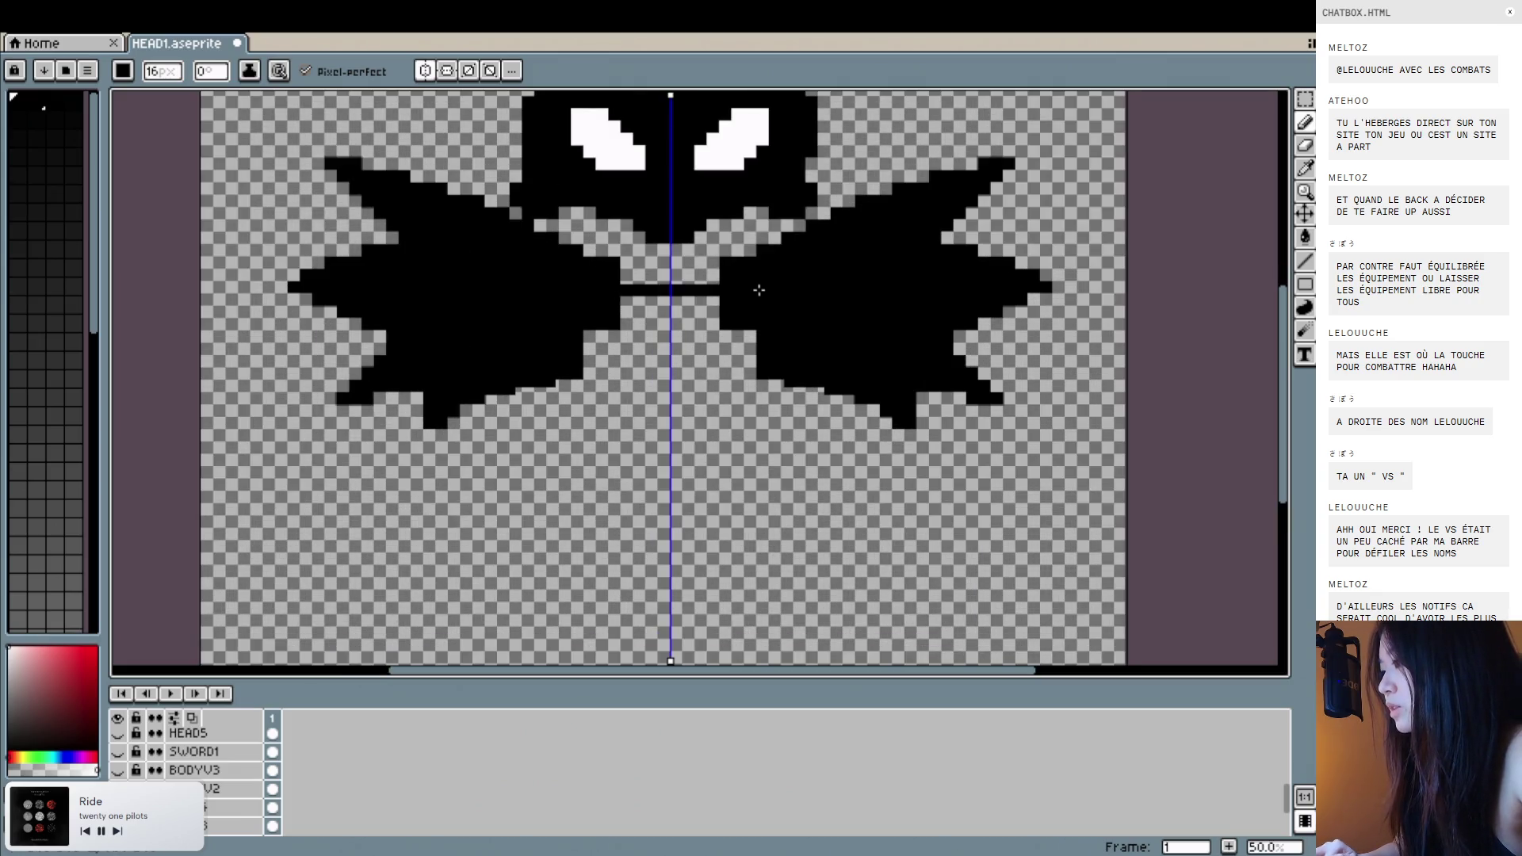
{"action": "left_click_drag", "start_coordinate": [623, 302], "coordinate": [669, 302]}
{"action": "scroll", "coordinate": [788, 296], "scroll_direction": "down", "scroll_amount": 3}
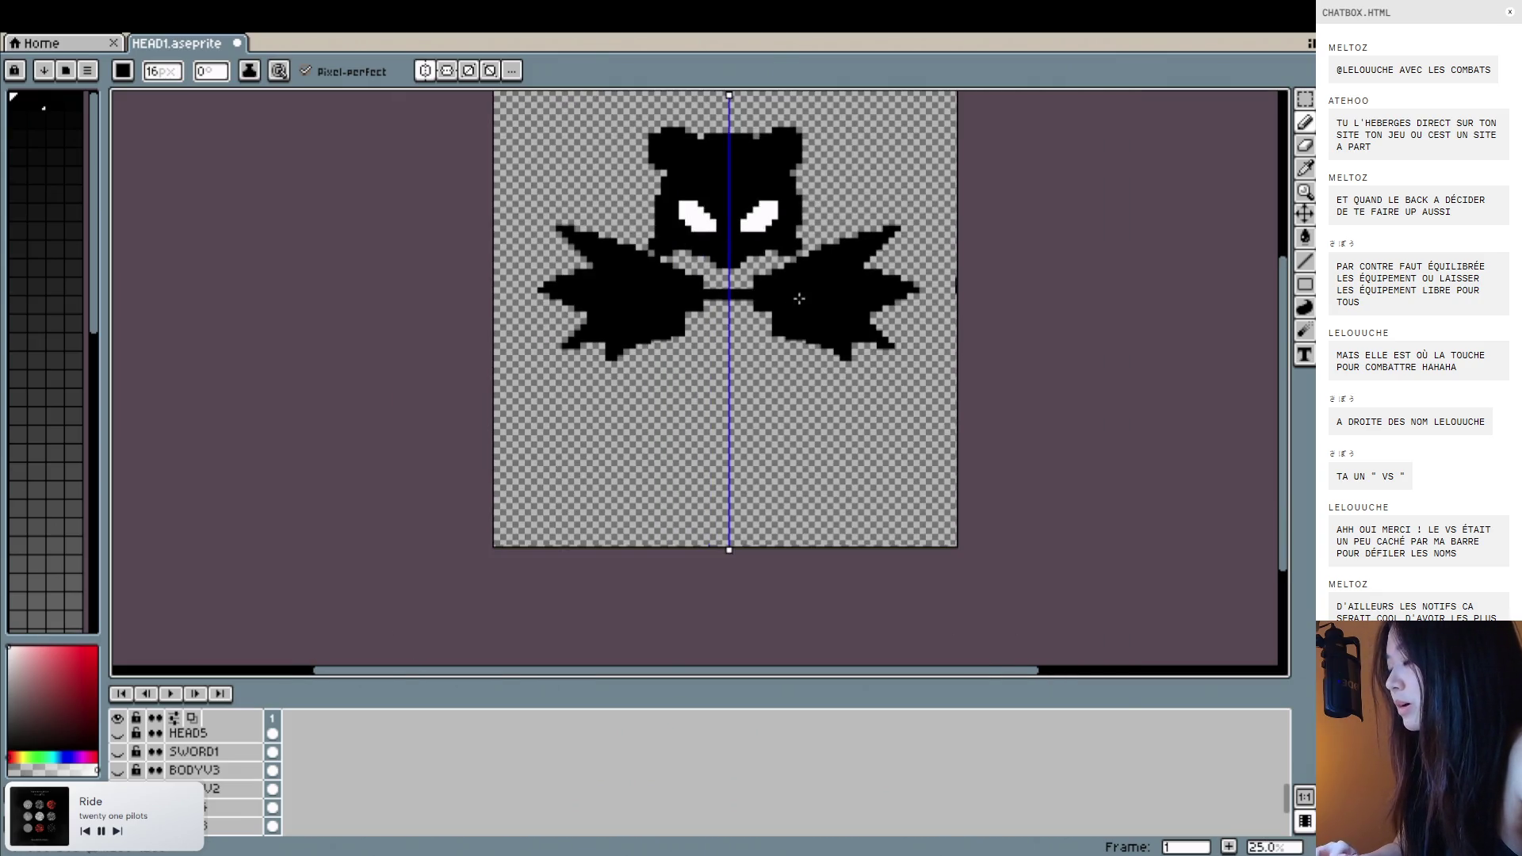
{"action": "scroll", "coordinate": [749, 325], "scroll_direction": "up", "scroll_amount": 3}
{"action": "key", "text": "ctrl+z"}
{"action": "scroll", "coordinate": [749, 321], "scroll_direction": "down", "scroll_amount": 3}
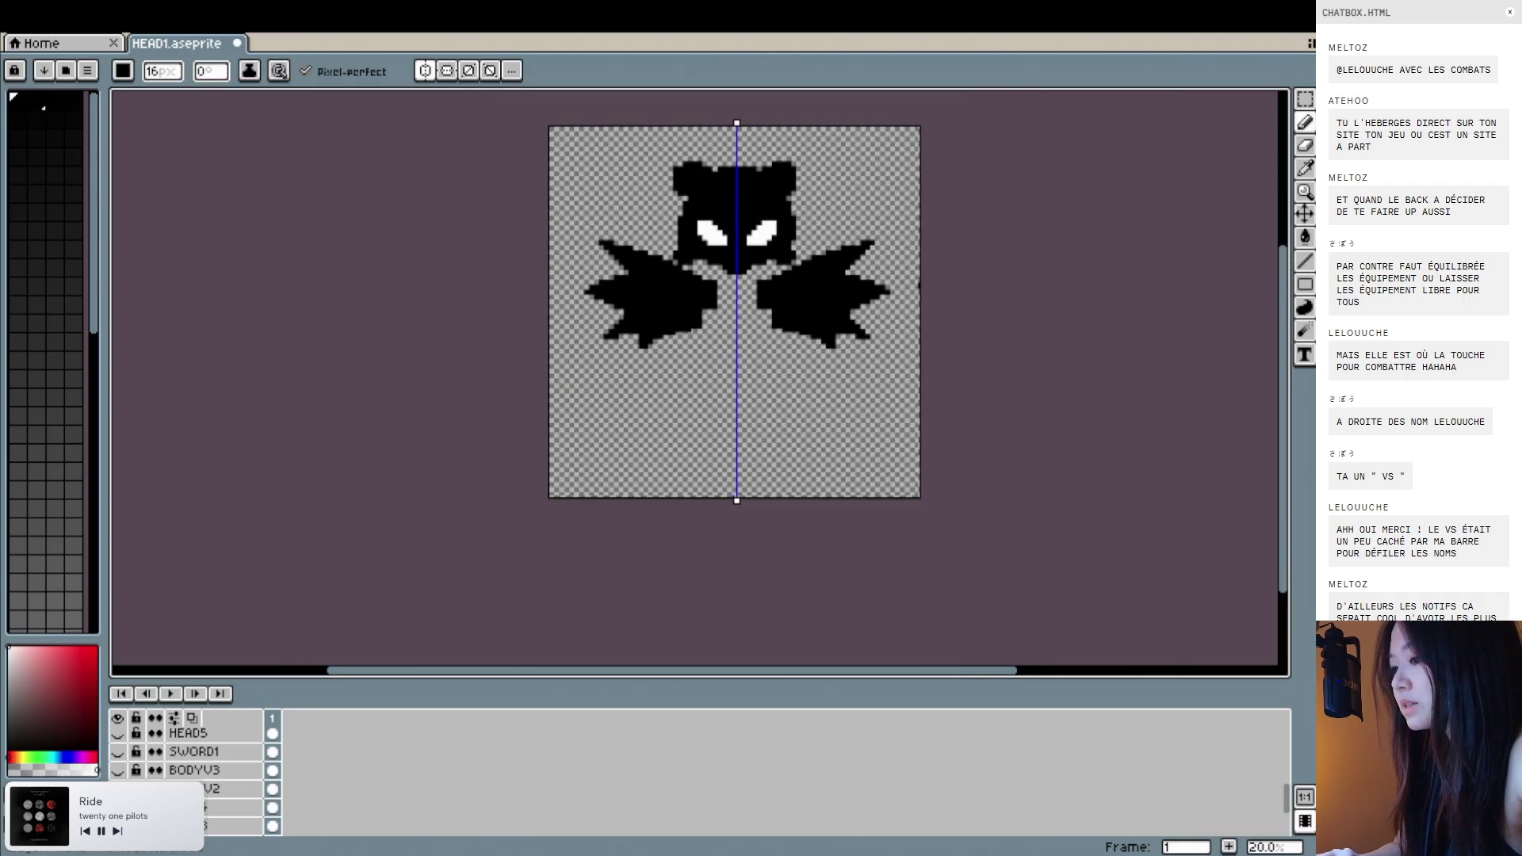
{"action": "scroll", "coordinate": [142, 773], "scroll_direction": "down", "scroll_amount": 2}
Toggle HEAD4 and BODYV2 visibility repeatedly to compare the silhouette with and without the body.
{"action": "left_click", "coordinate": [119, 776]}
{"action": "left_click", "coordinate": [119, 775]}
{"action": "scroll", "coordinate": [123, 777], "scroll_direction": "down", "scroll_amount": 2}
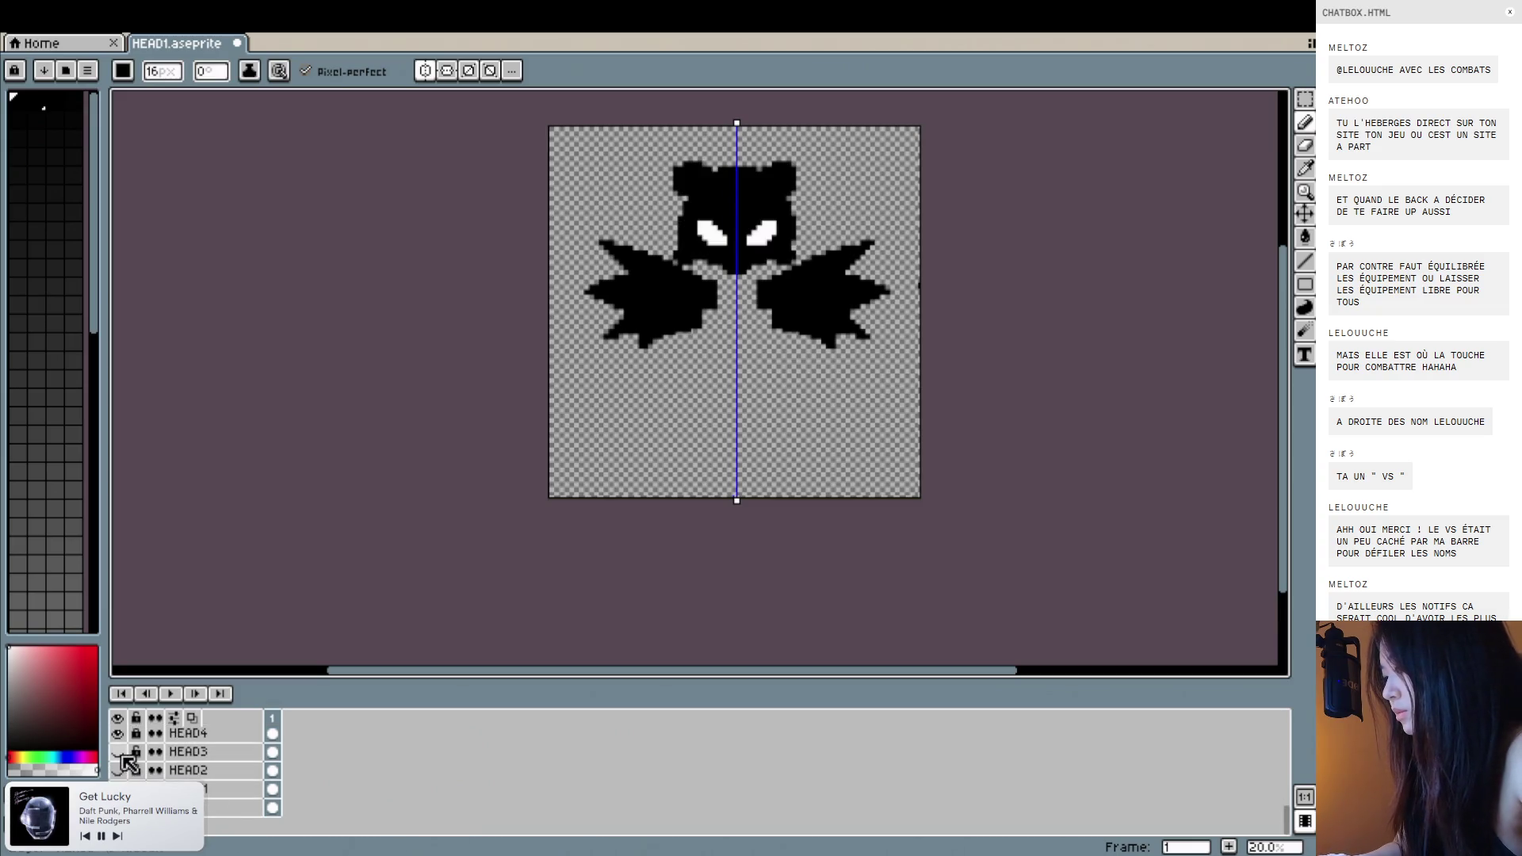
{"action": "scroll", "coordinate": [127, 767], "scroll_direction": "up", "scroll_amount": 1}
{"action": "left_click", "coordinate": [117, 736]}
{"action": "left_click", "coordinate": [117, 737]}
{"action": "left_click", "coordinate": [117, 736]}
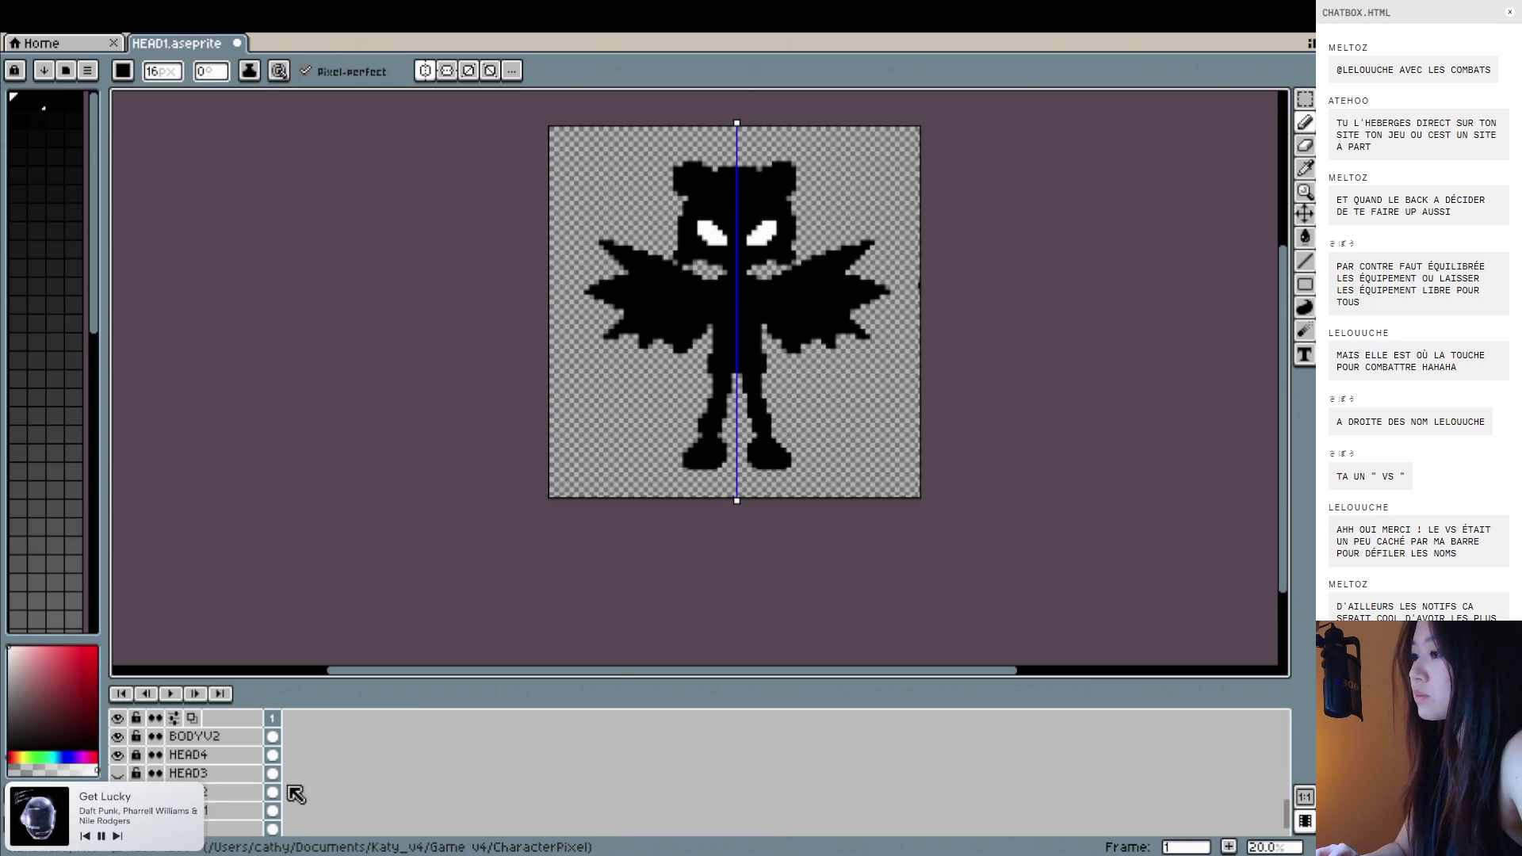
{"action": "scroll", "coordinate": [129, 776], "scroll_direction": "up", "scroll_amount": 1}
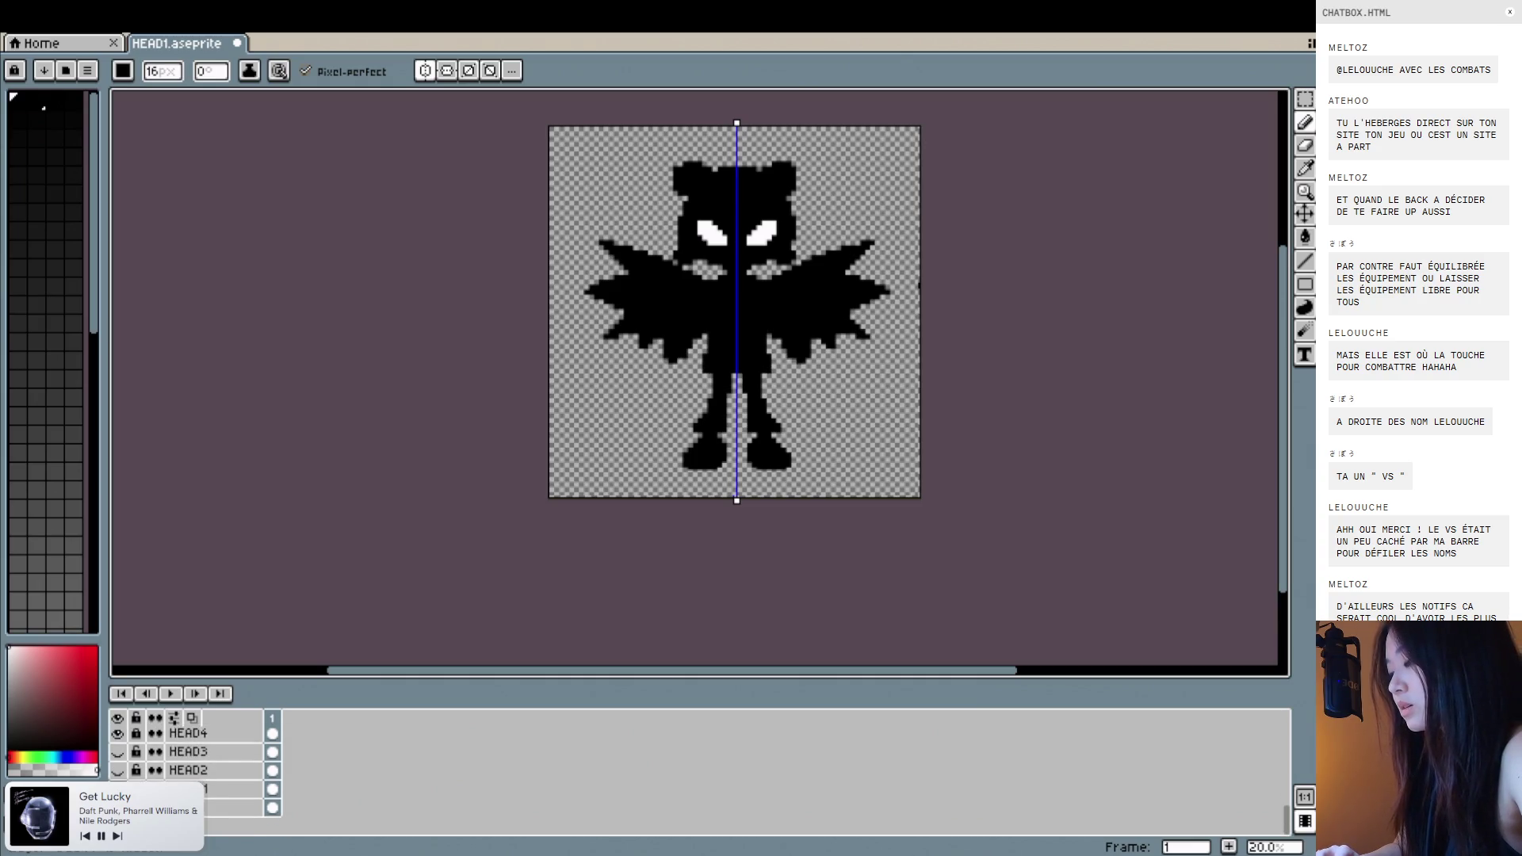
{"action": "scroll", "coordinate": [191, 769], "scroll_direction": "down", "scroll_amount": 1}
{"action": "scroll", "coordinate": [143, 753], "scroll_direction": "up", "scroll_amount": 1}
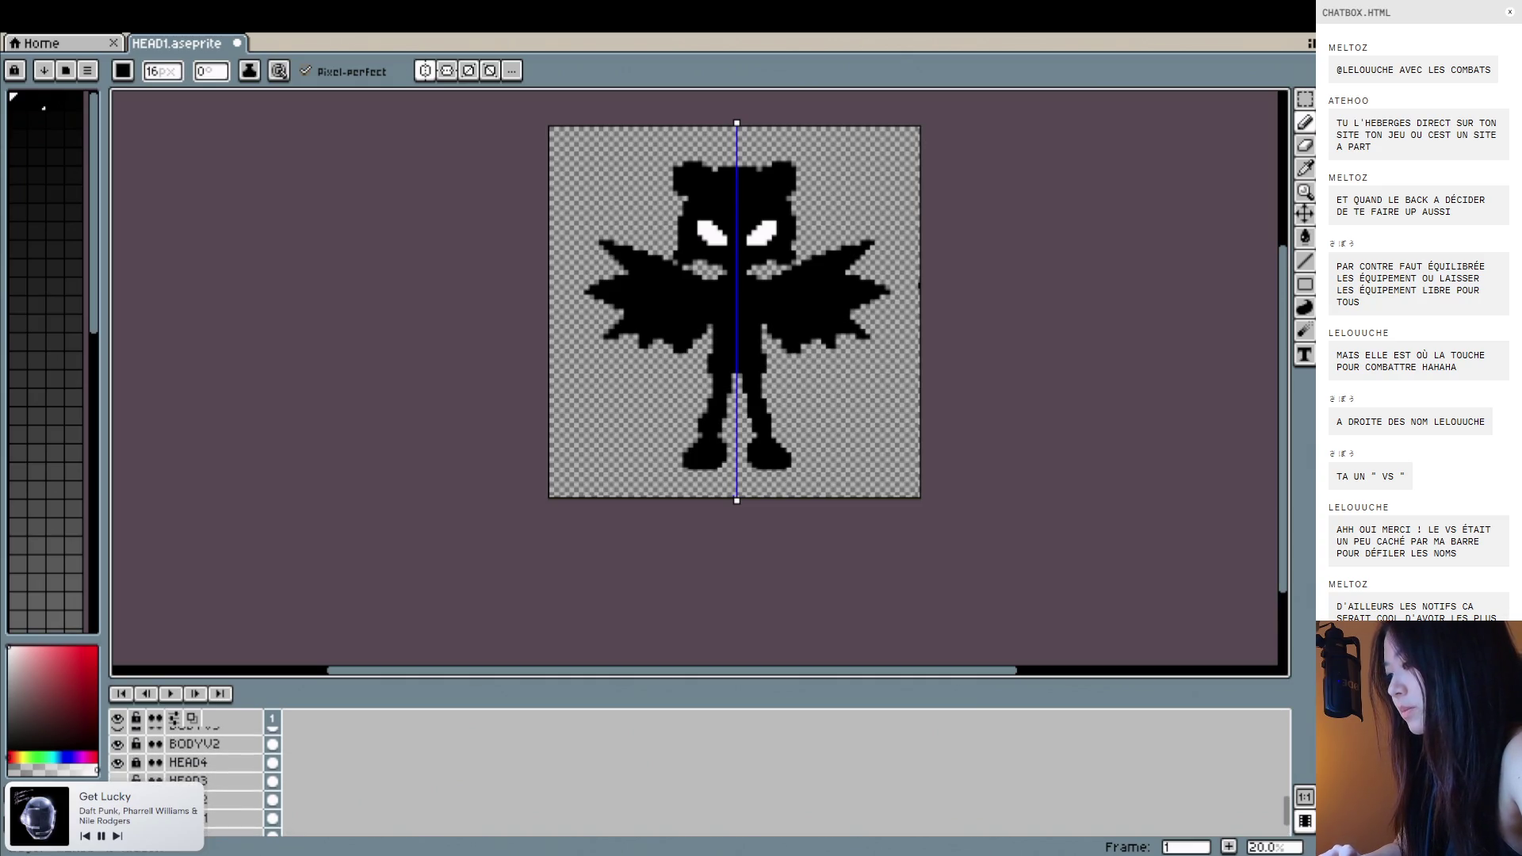
{"action": "left_click", "coordinate": [116, 745]}
{"action": "left_click", "coordinate": [117, 744]}
{"action": "left_click", "coordinate": [117, 744]}
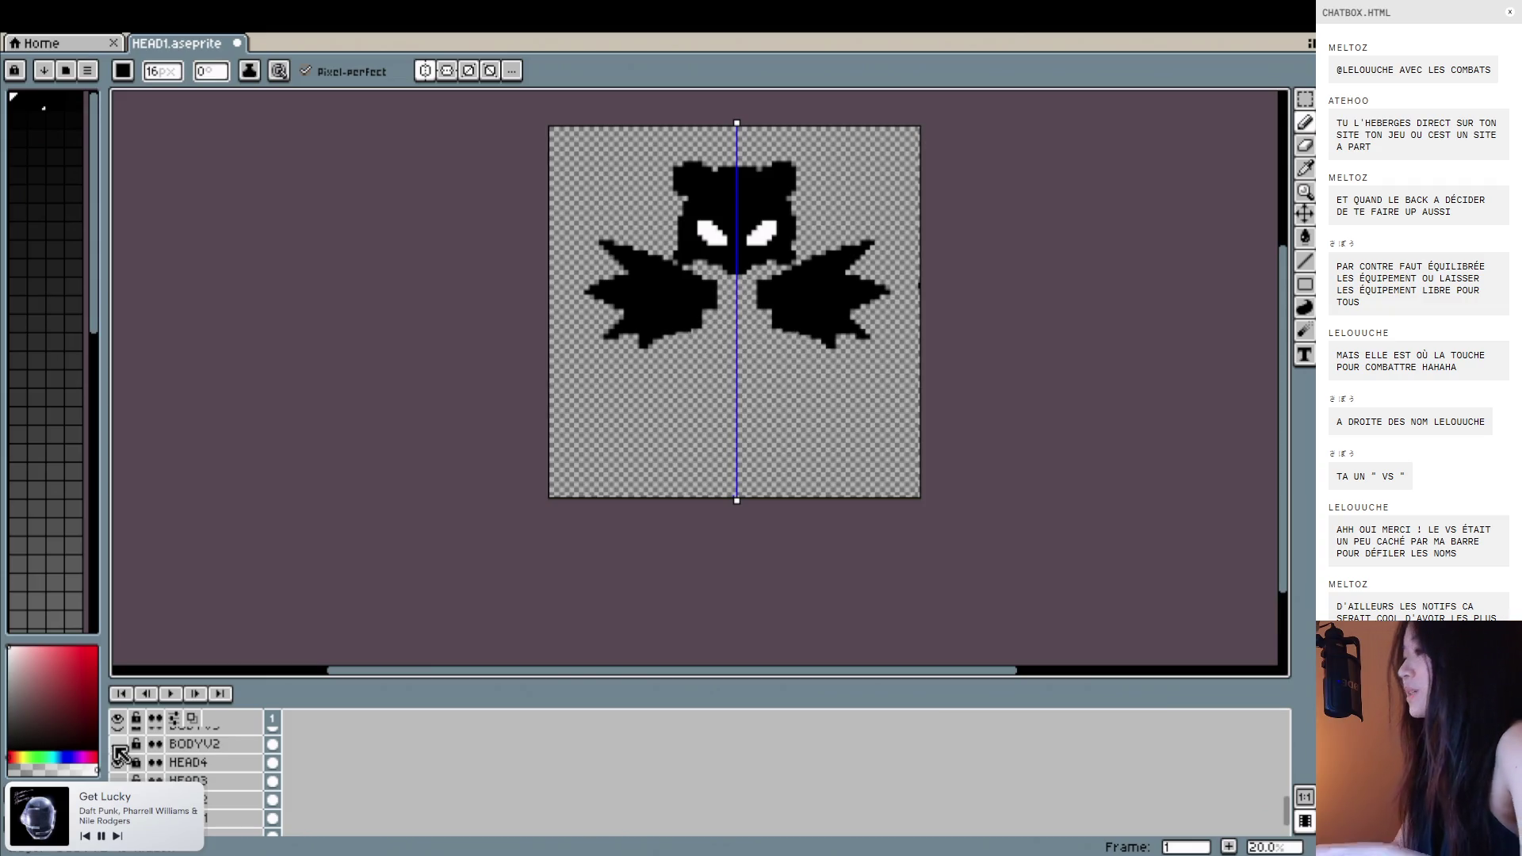
{"action": "left_click", "coordinate": [117, 744]}
{"action": "left_click", "coordinate": [117, 745]}
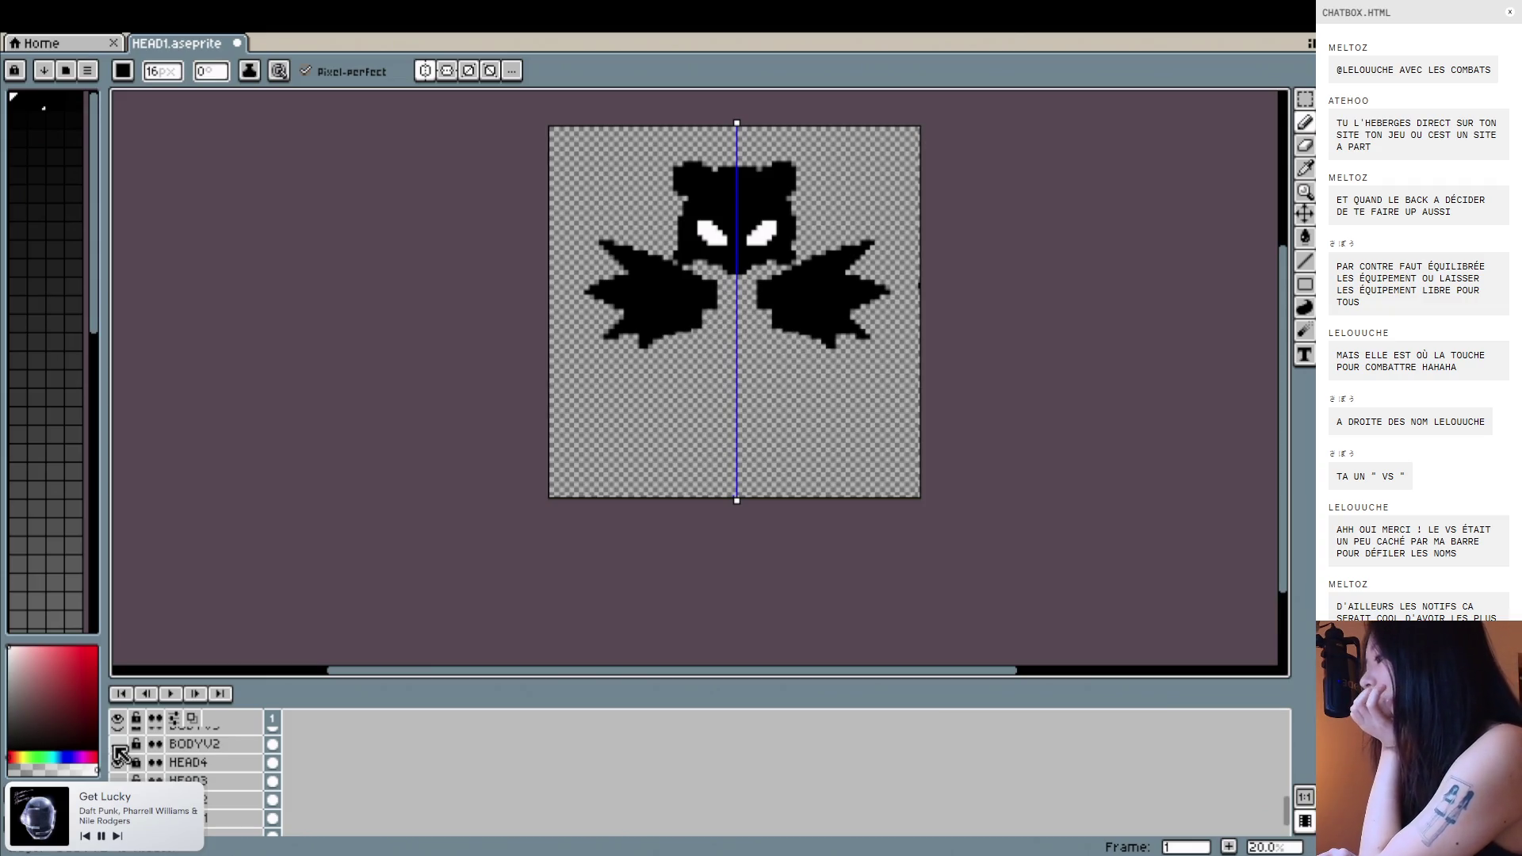
{"action": "left_click", "coordinate": [117, 745]}
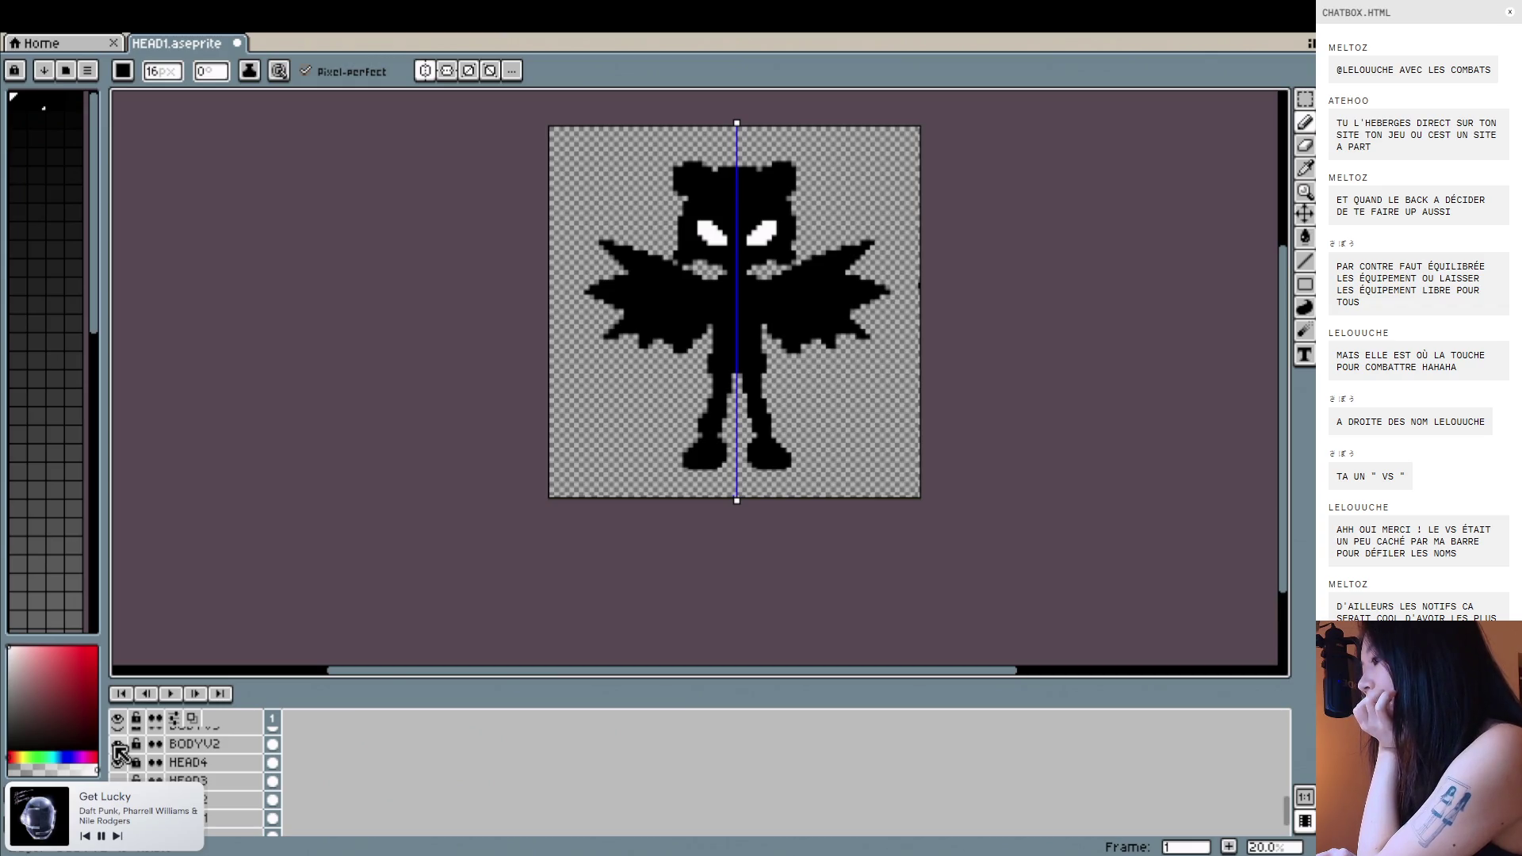
{"action": "left_click", "coordinate": [117, 745]}
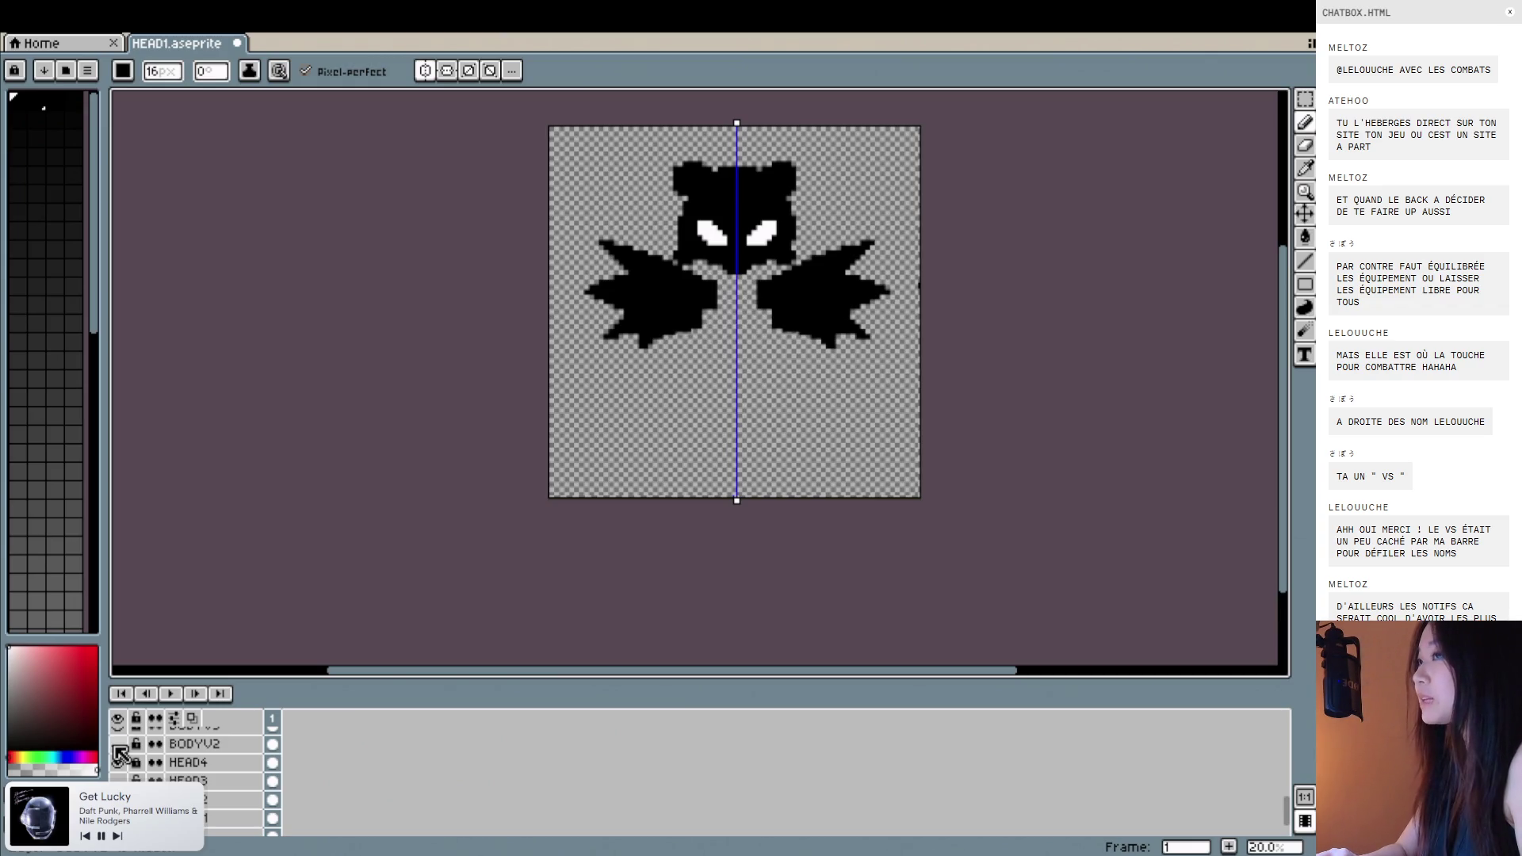
{"action": "left_click", "coordinate": [116, 744]}
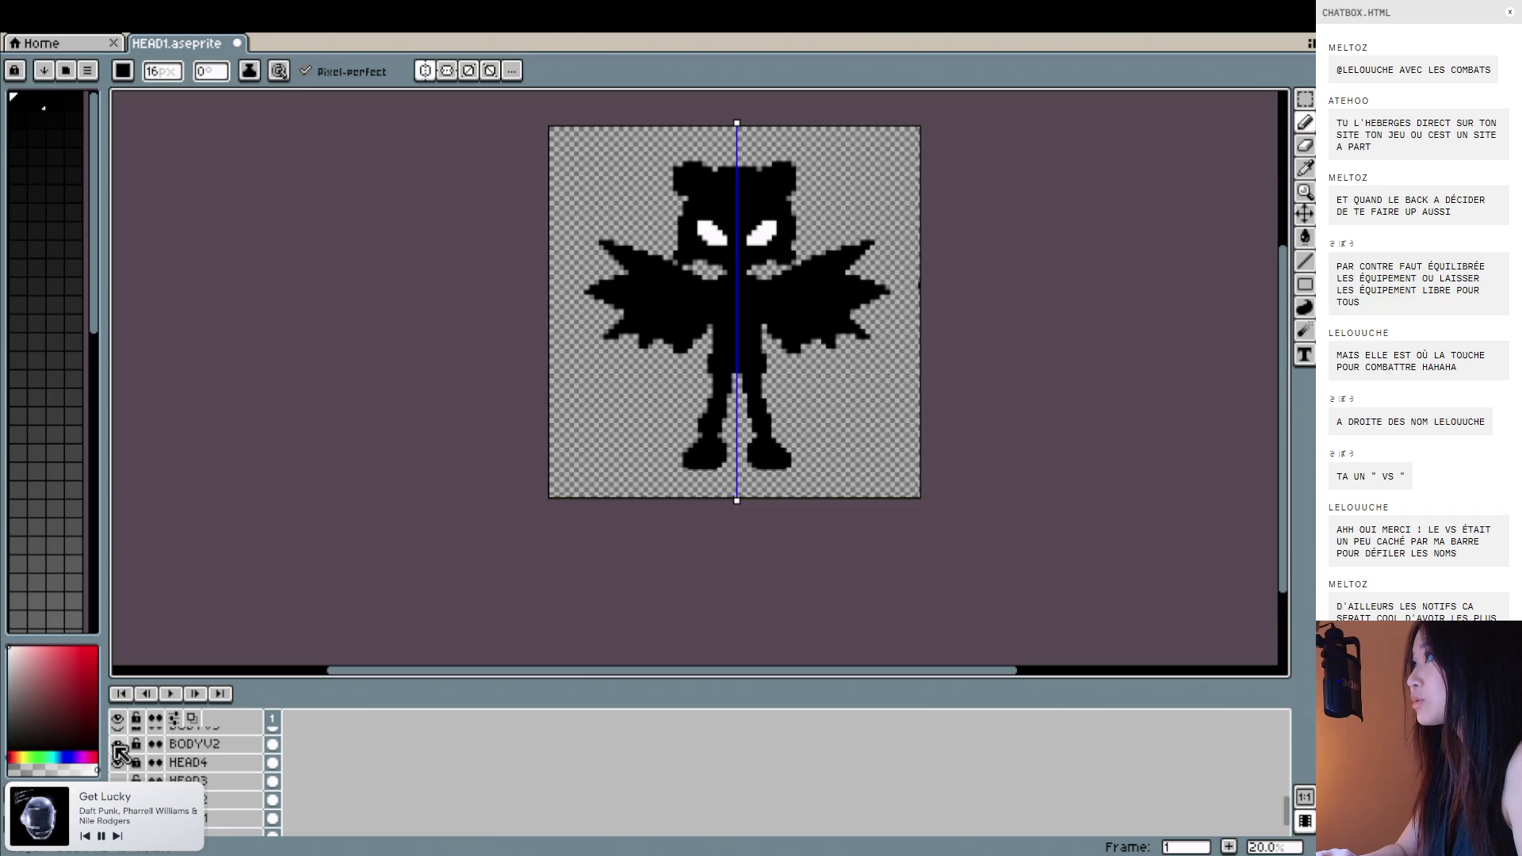
{"action": "left_click", "coordinate": [117, 744]}
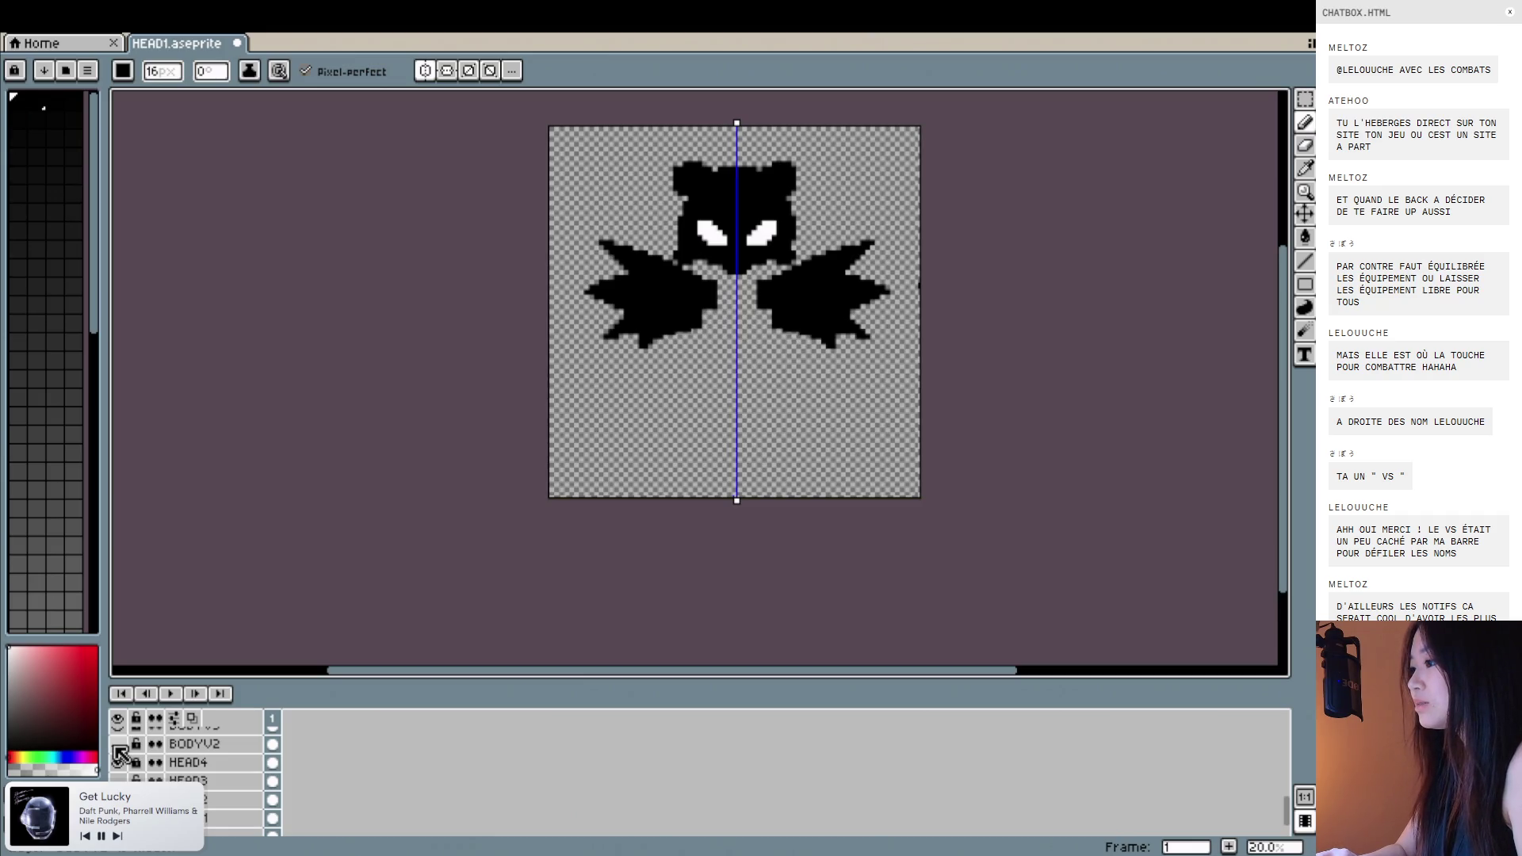
{"action": "left_click", "coordinate": [117, 745]}
{"action": "scroll", "coordinate": [165, 764], "scroll_direction": "up", "scroll_amount": 5}
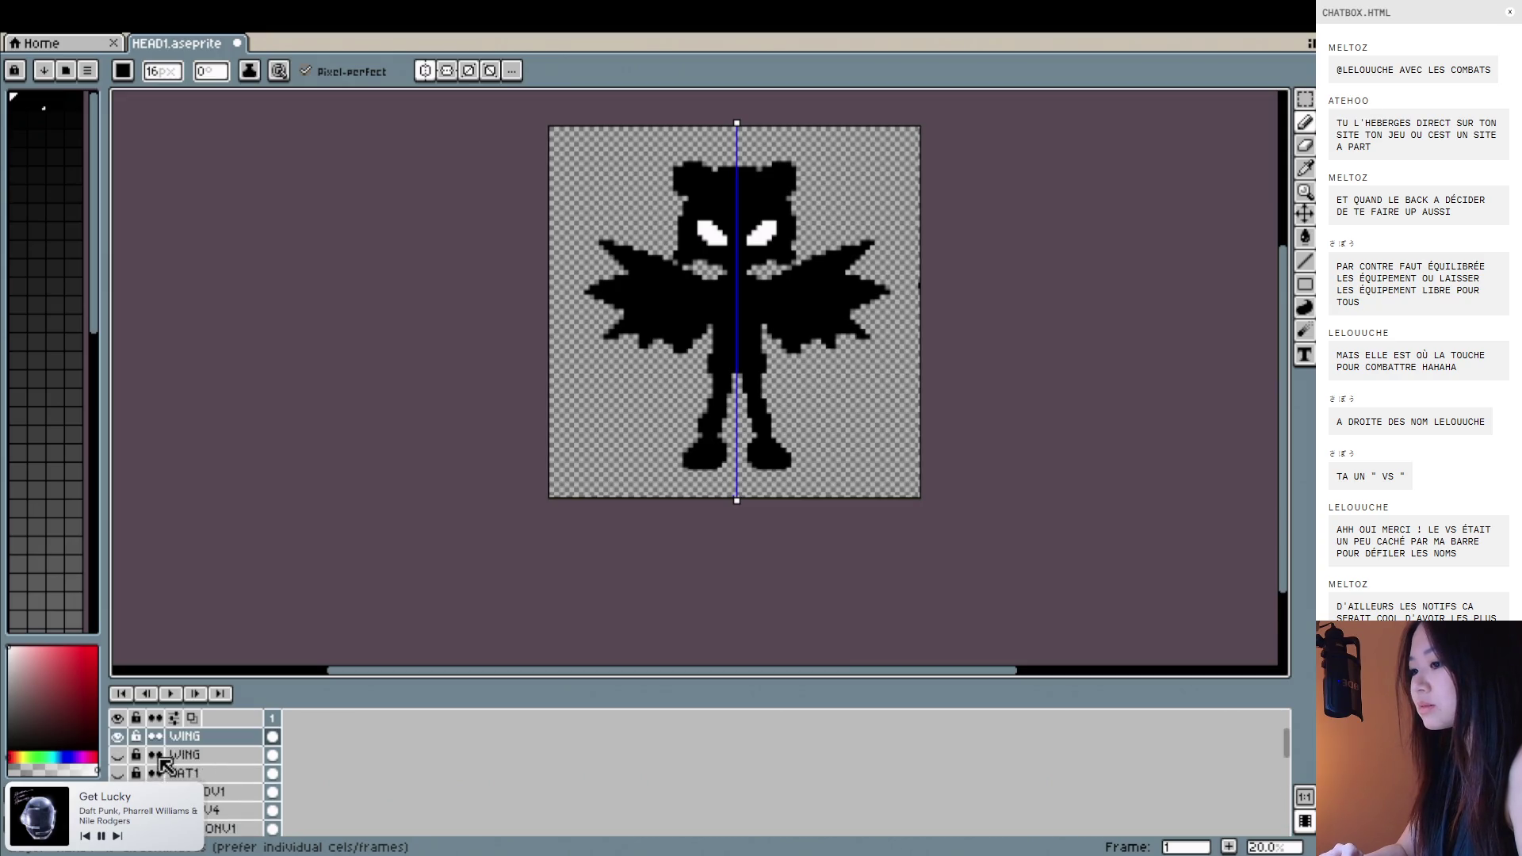
{"action": "scroll", "coordinate": [165, 764], "scroll_direction": "down", "scroll_amount": 5}
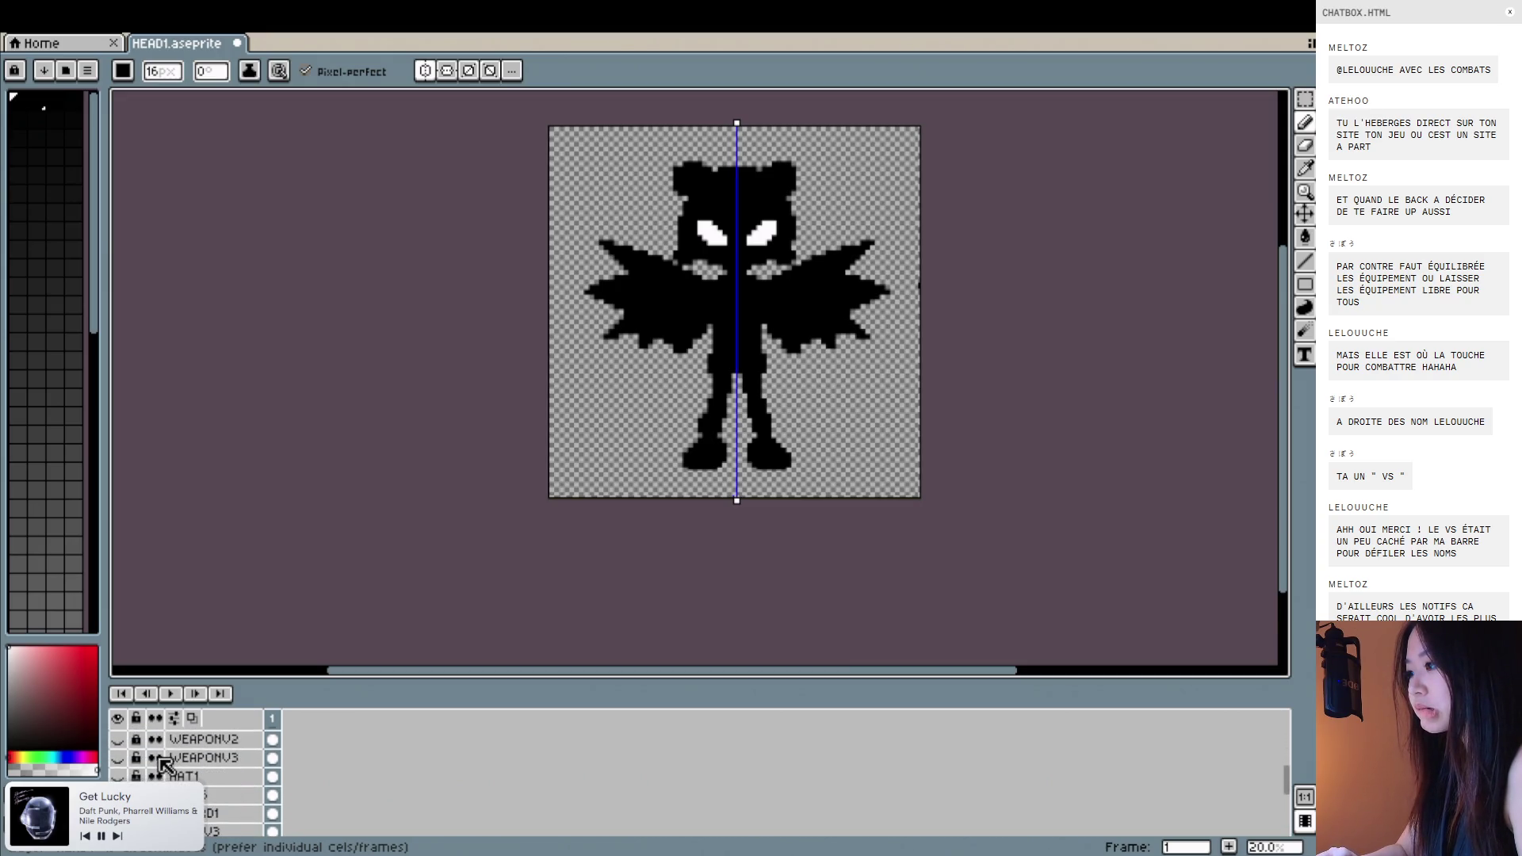
{"action": "scroll", "coordinate": [165, 764], "scroll_direction": "down", "scroll_amount": 1}
Hide the BODYV2 and HEAD4 layers so only the WING layer stays visible.
{"action": "left_click", "coordinate": [117, 766]}
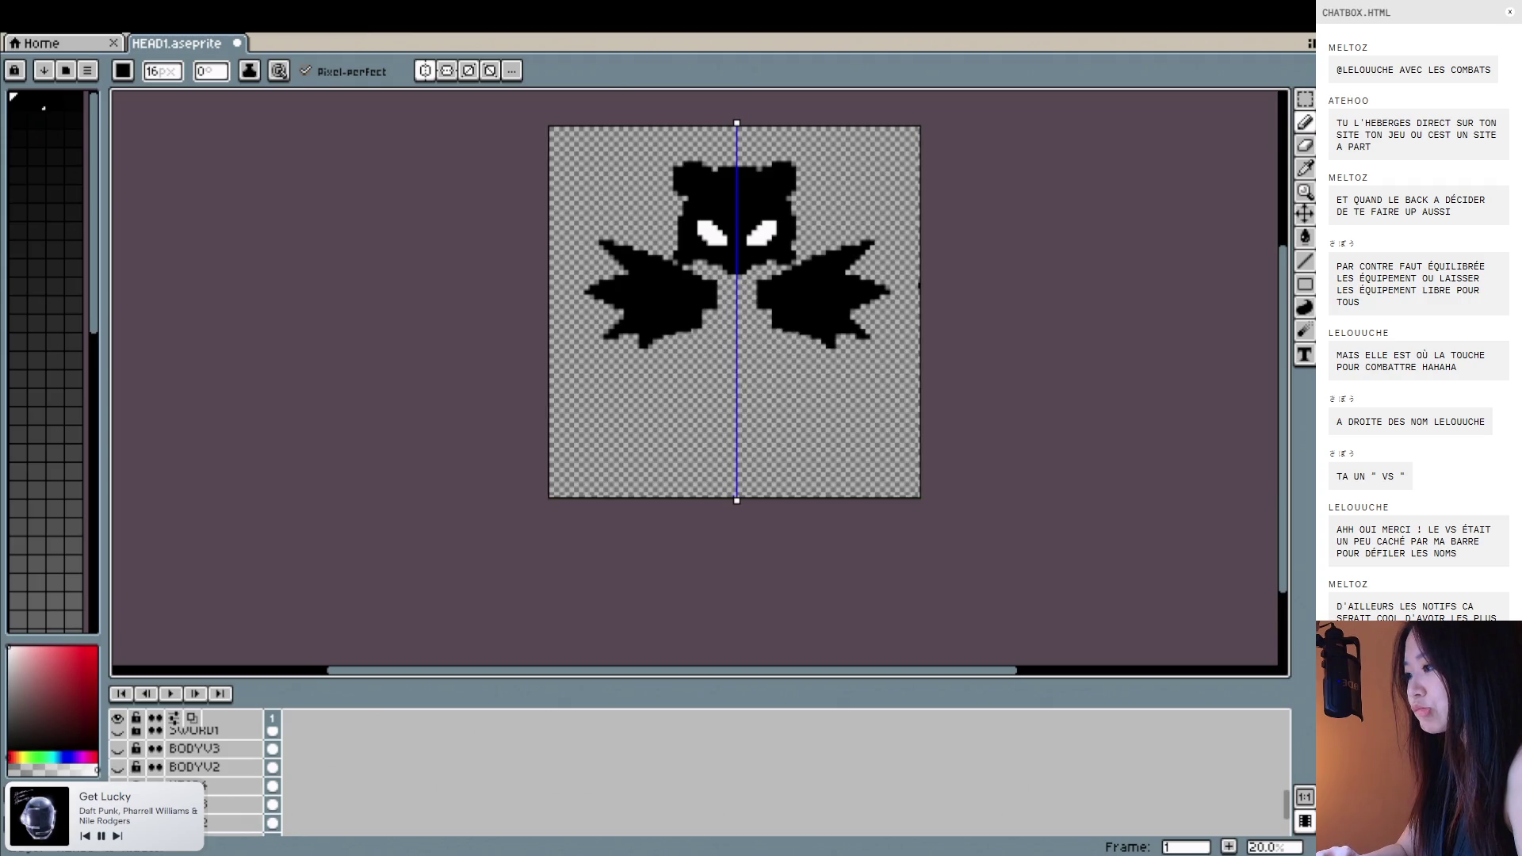
{"action": "left_click", "coordinate": [117, 784]}
{"action": "scroll", "coordinate": [165, 765], "scroll_direction": "up", "scroll_amount": 5}
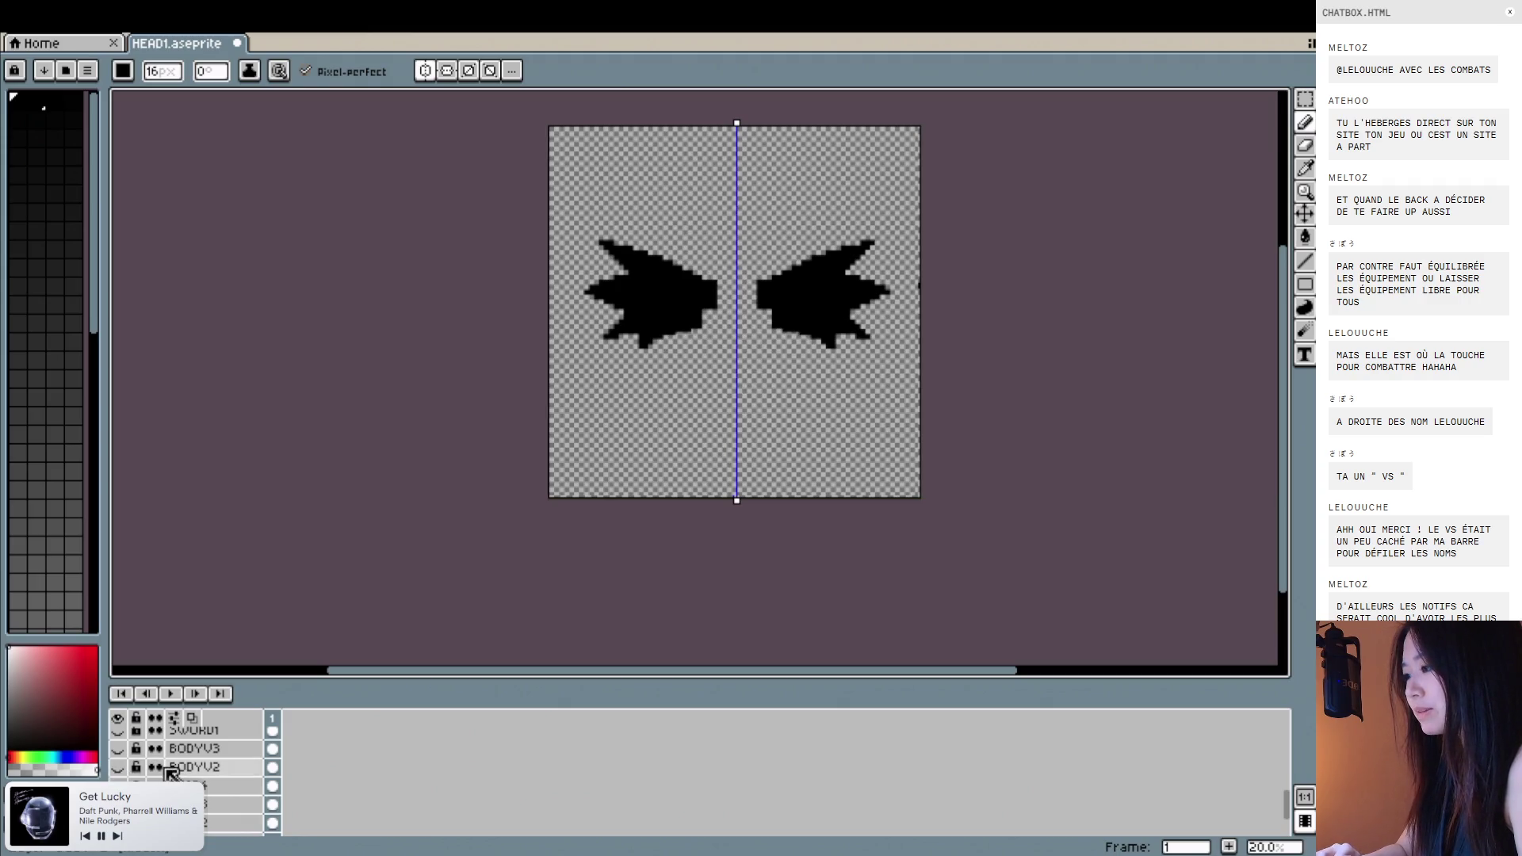
{"action": "left_click", "coordinate": [109, 18]}
Exit fullscreen and move the Aseprite window to the left.
{"action": "left_click", "coordinate": [45, 71]}
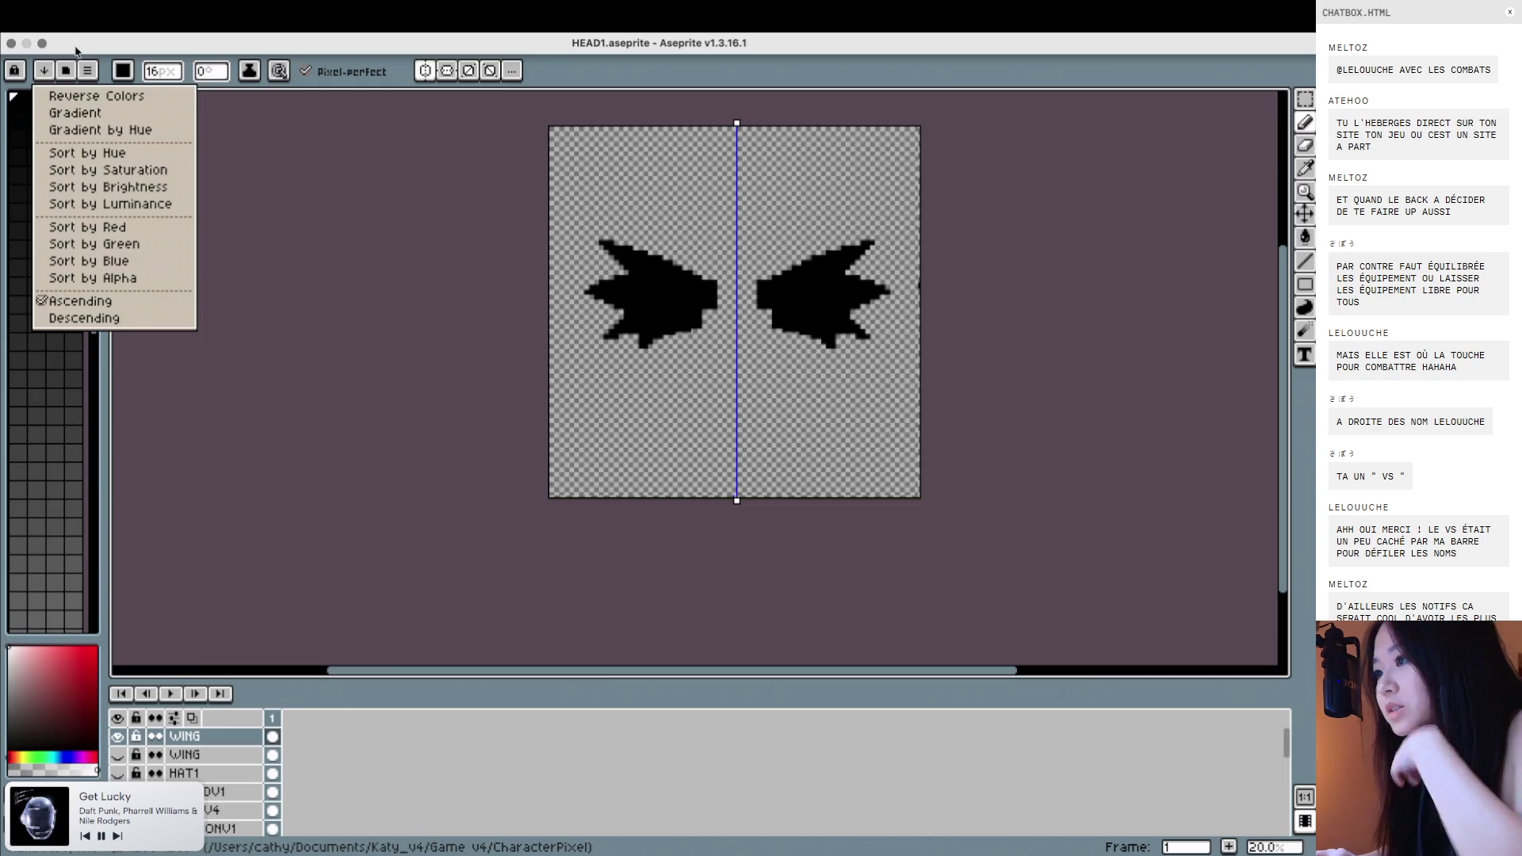
{"action": "left_click", "coordinate": [42, 43]}
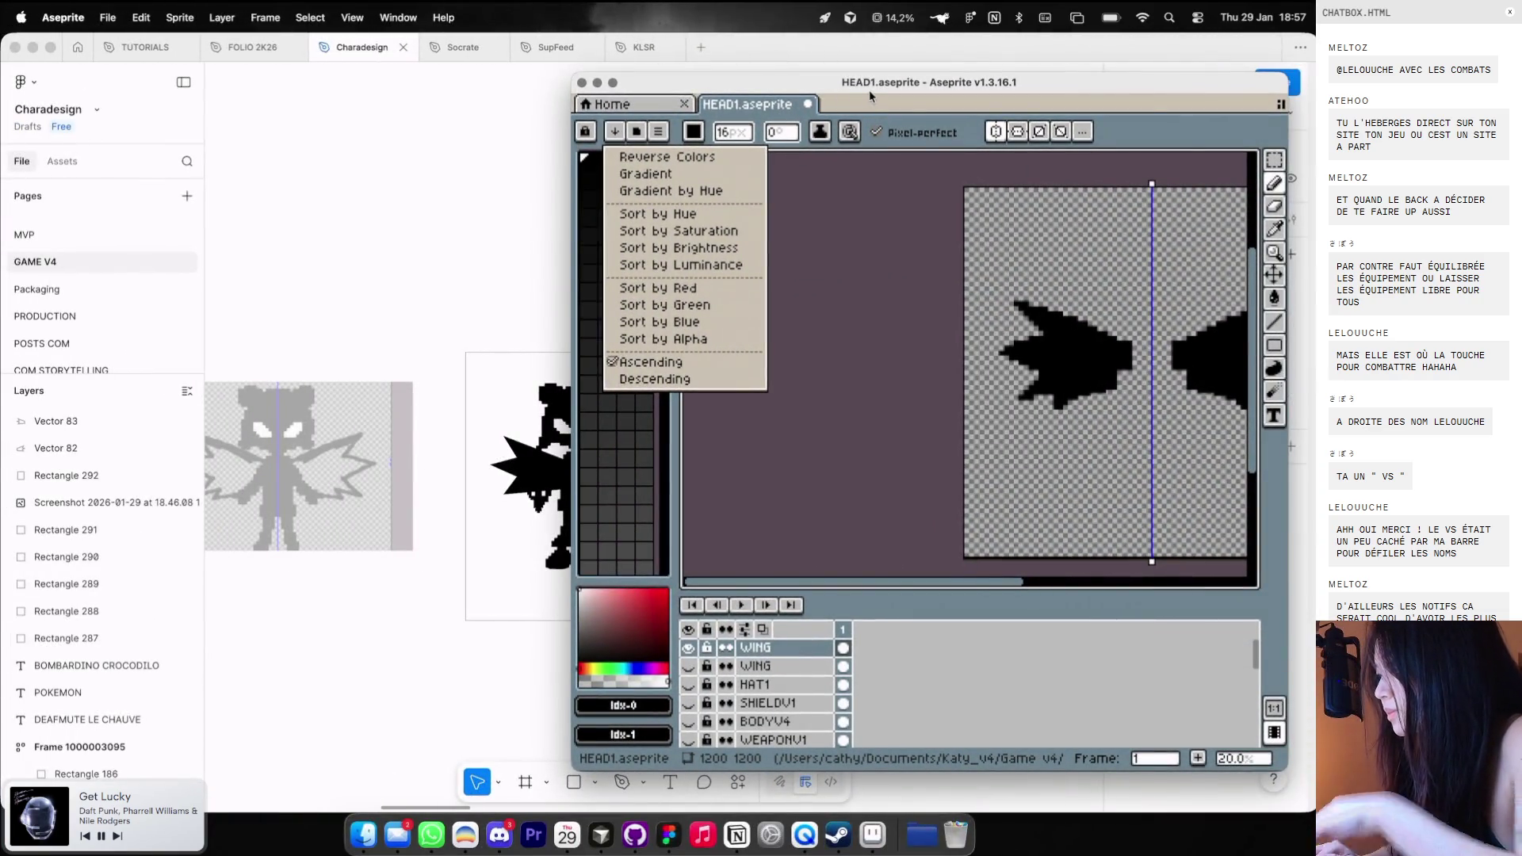
{"action": "left_click_drag", "start_coordinate": [868, 88], "coordinate": [726, 103]}
{"action": "left_click", "coordinate": [103, 19]}
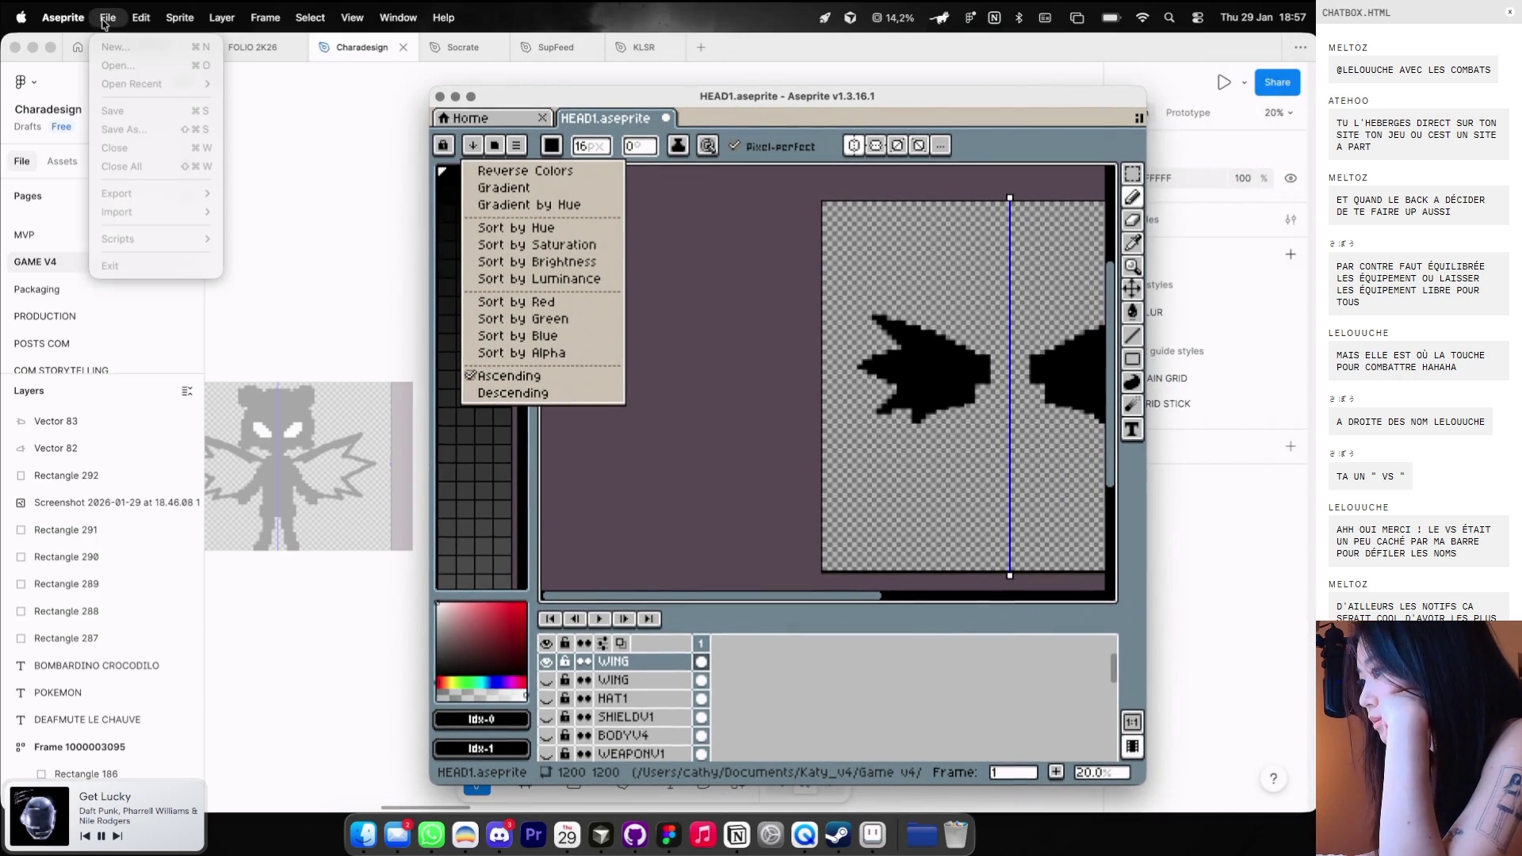
{"action": "left_click", "coordinate": [797, 118]}
{"action": "left_click", "coordinate": [800, 119]}
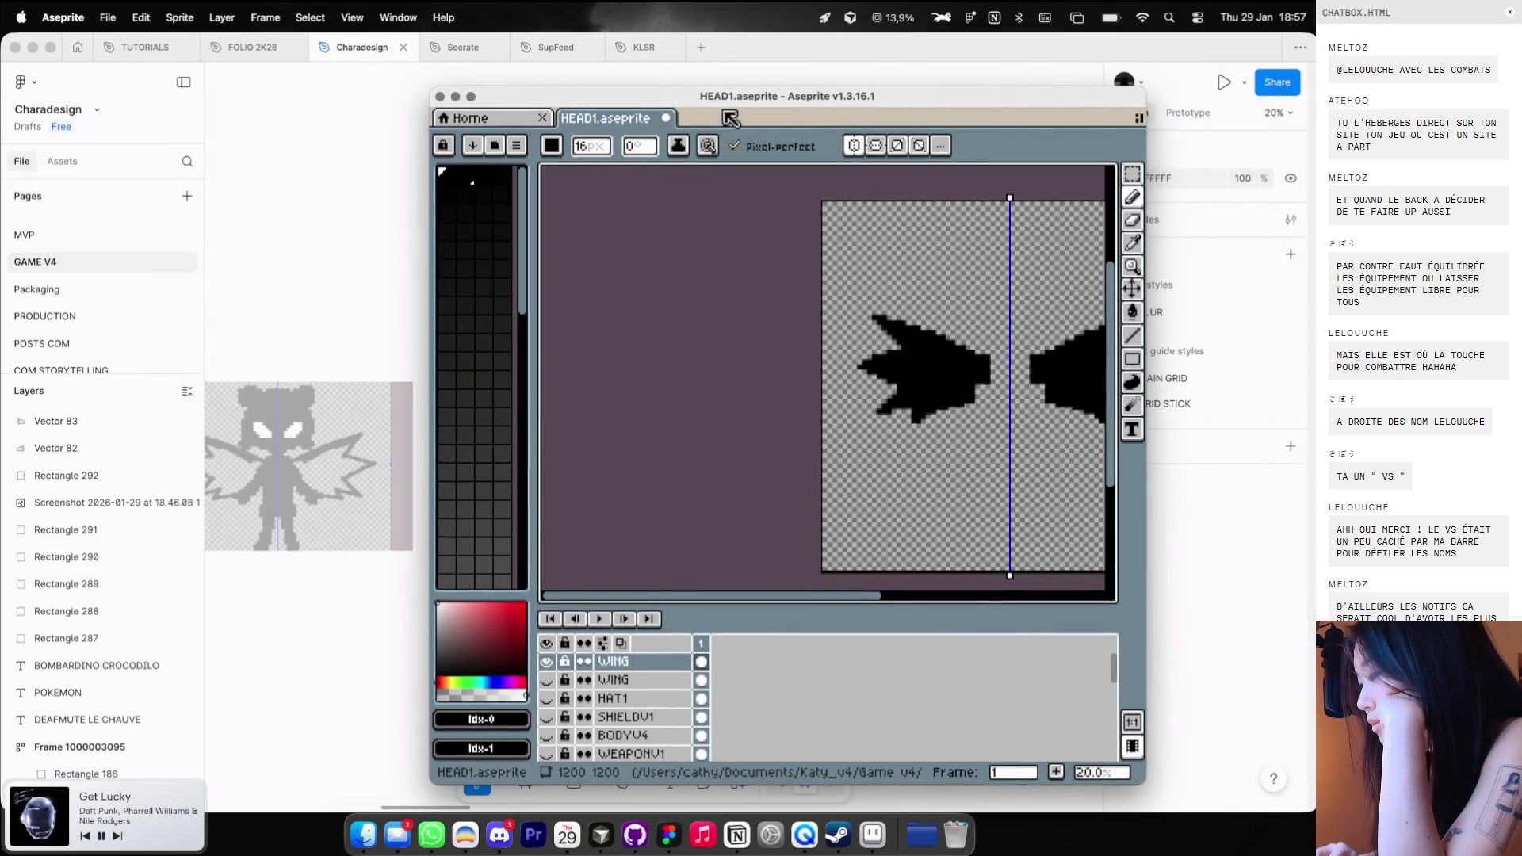
Via File > Export As, name the output WINGV1.png in CharacterPixel and export.
{"action": "left_click", "coordinate": [106, 19]}
{"action": "mouse_move", "coordinate": [178, 203]}
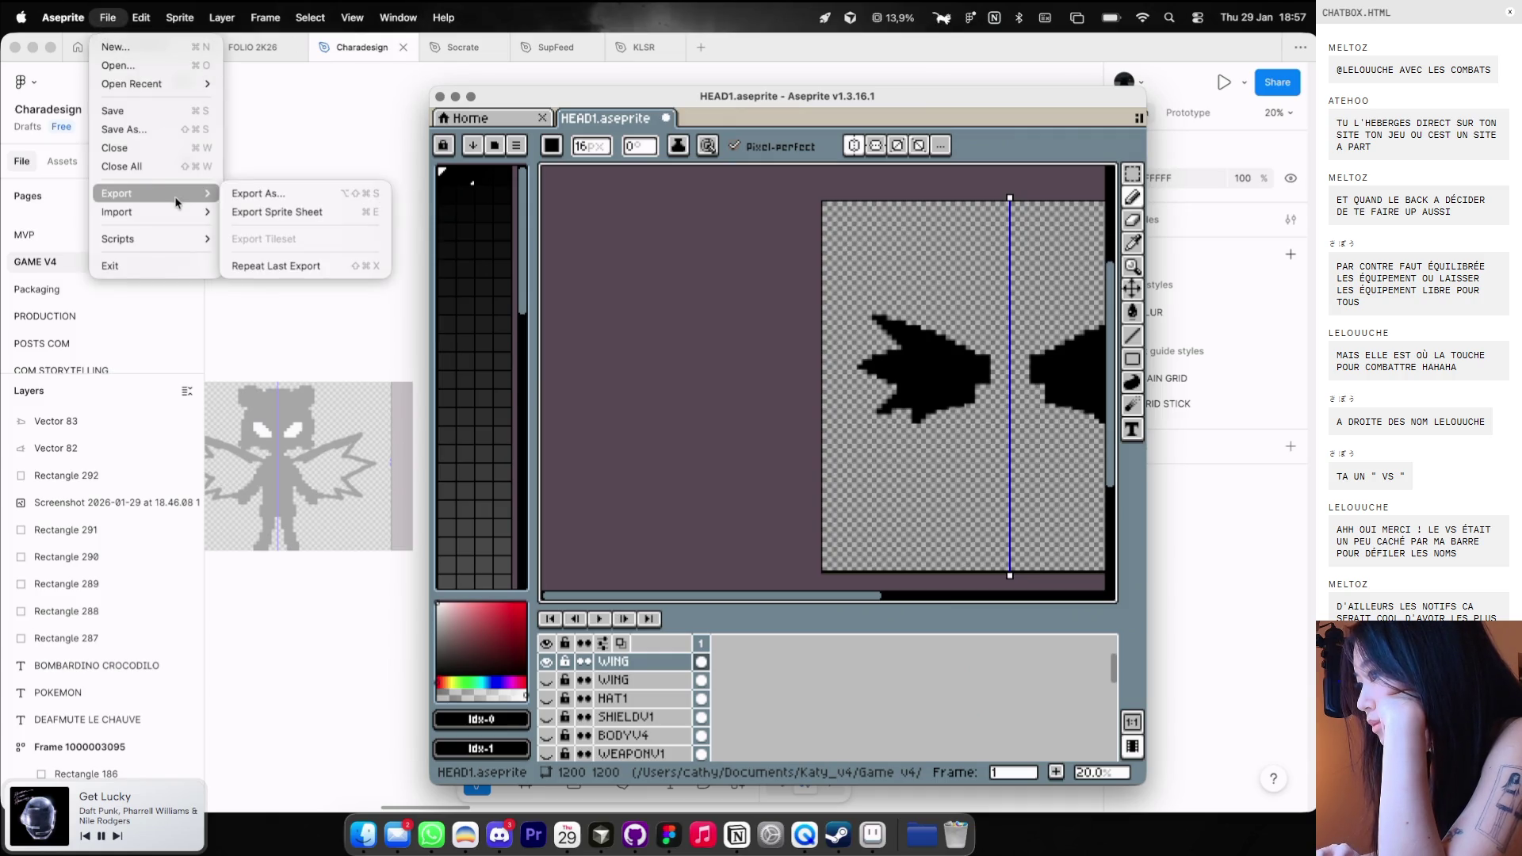
{"action": "left_click", "coordinate": [254, 193]}
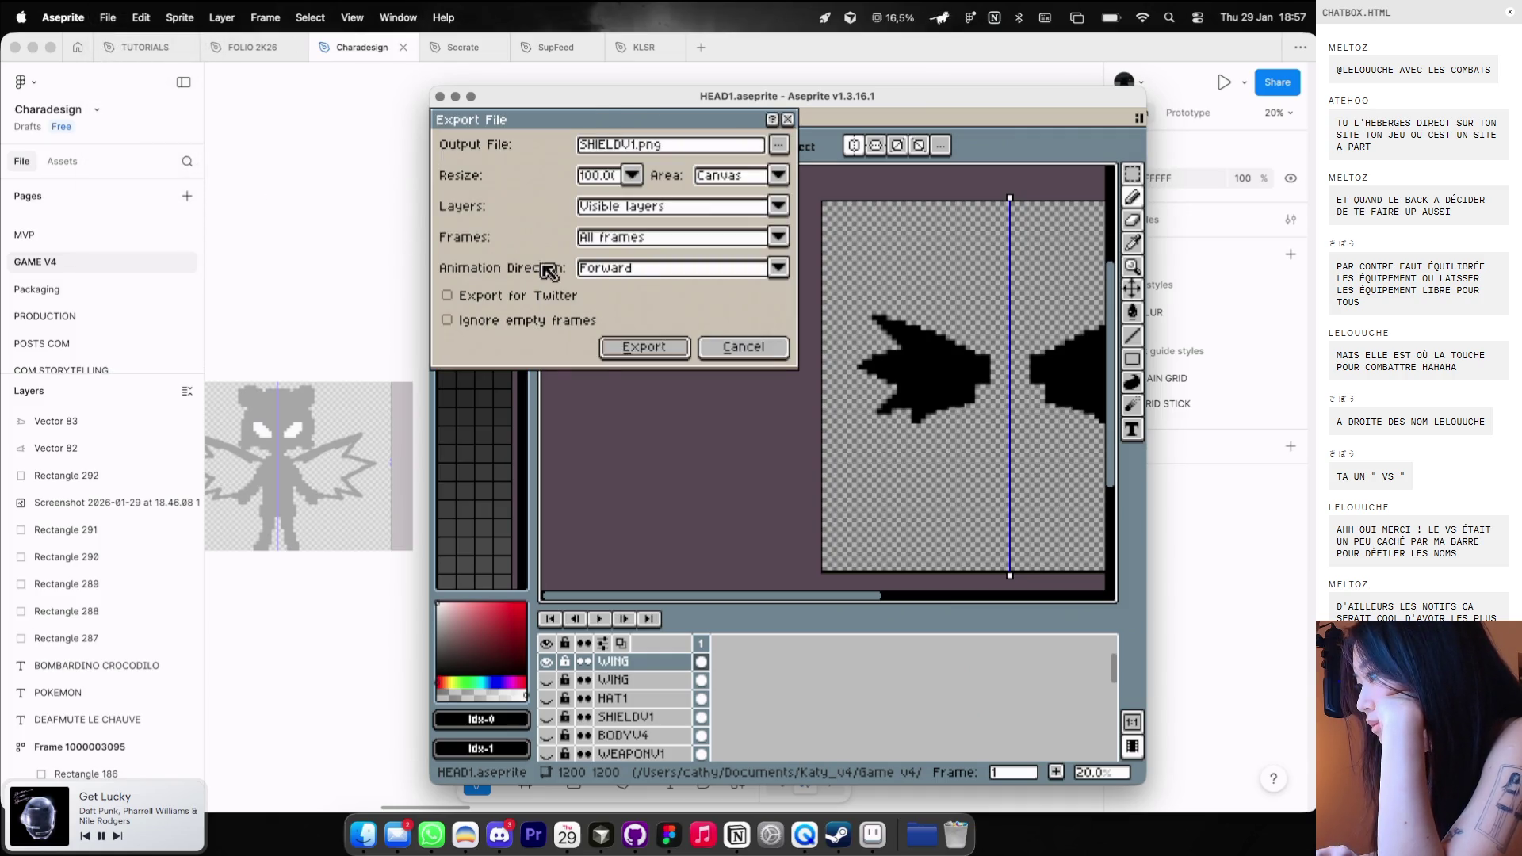
{"action": "left_click", "coordinate": [644, 151]}
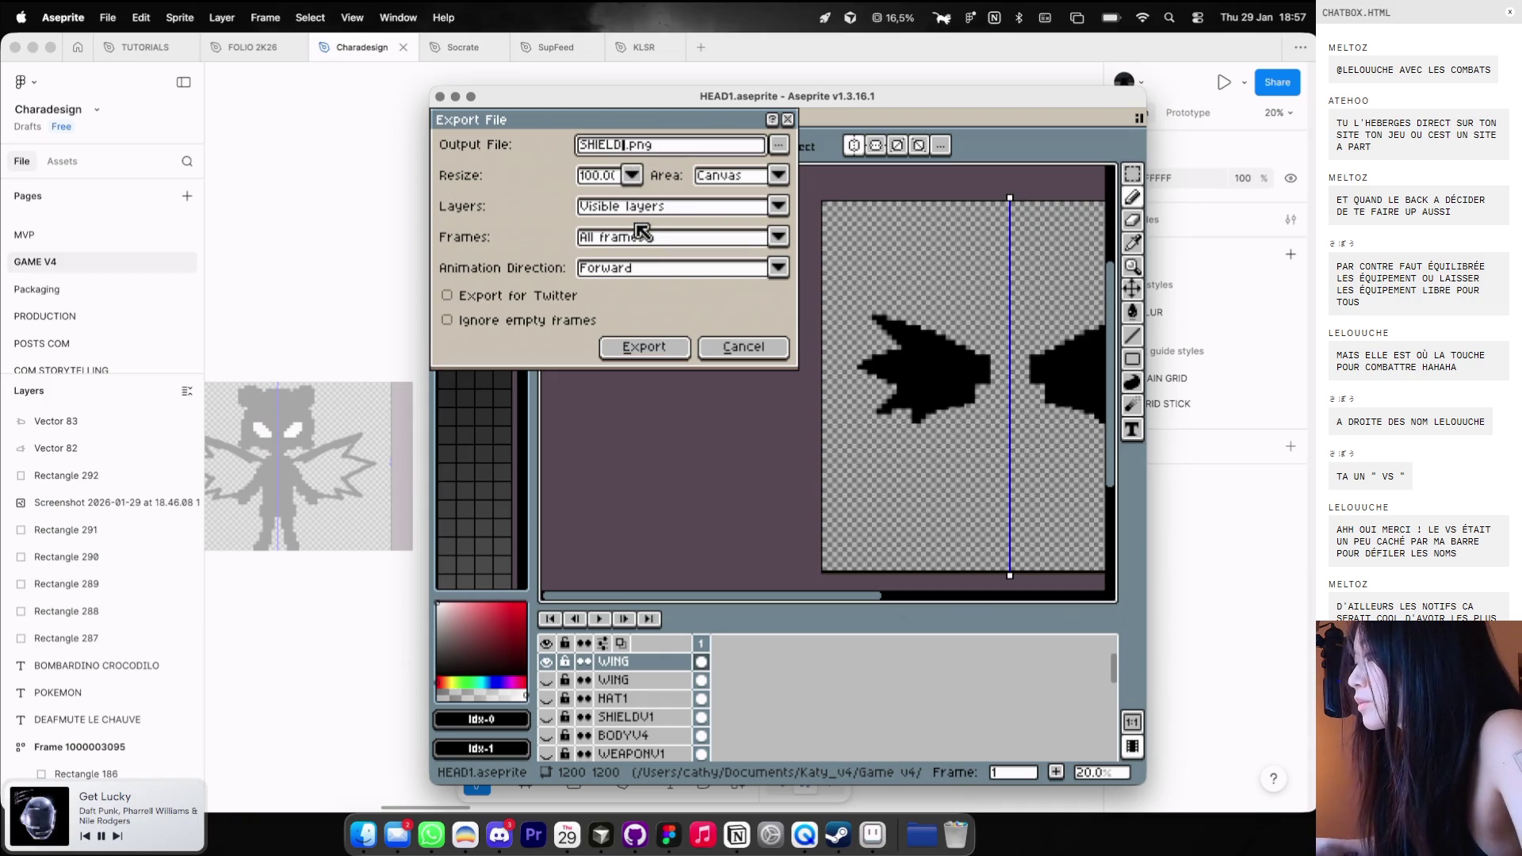
{"action": "type", "text": "WINGV"}
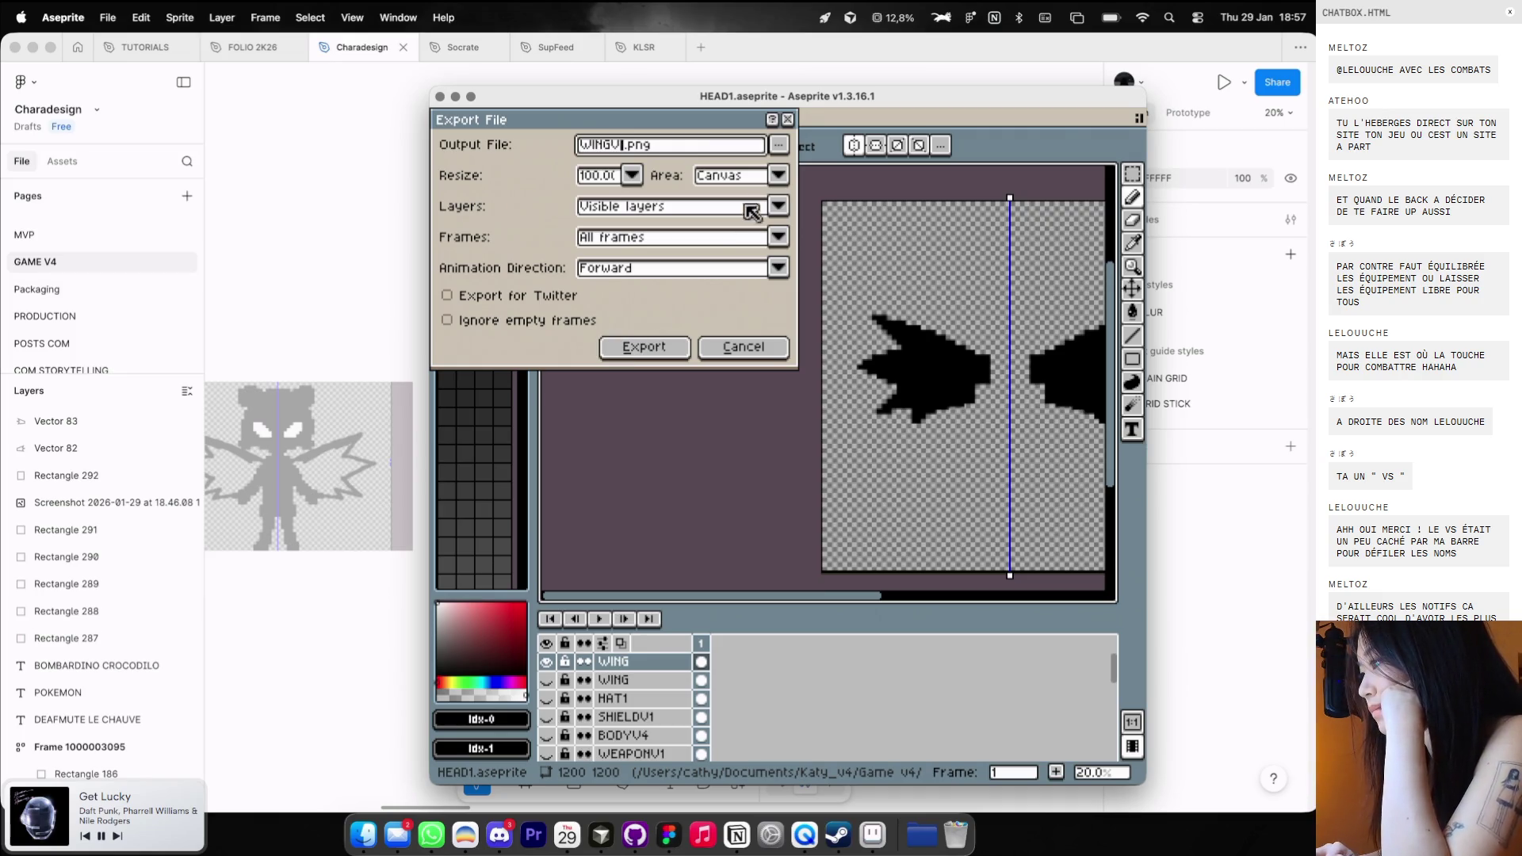
{"action": "left_click", "coordinate": [782, 145]}
{"action": "left_click", "coordinate": [765, 170]}
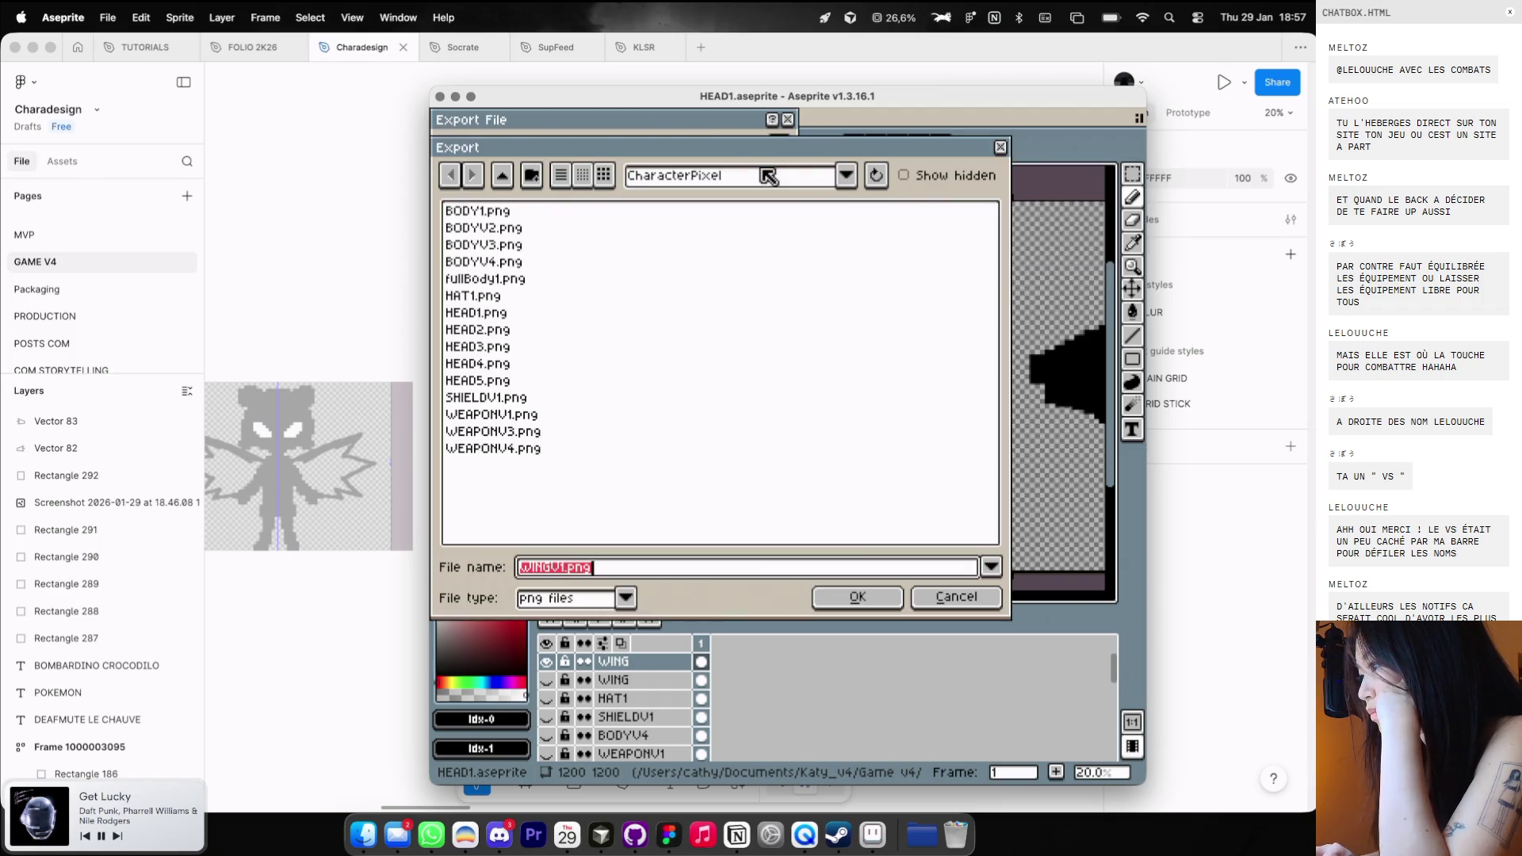
{"action": "left_click", "coordinate": [872, 601]}
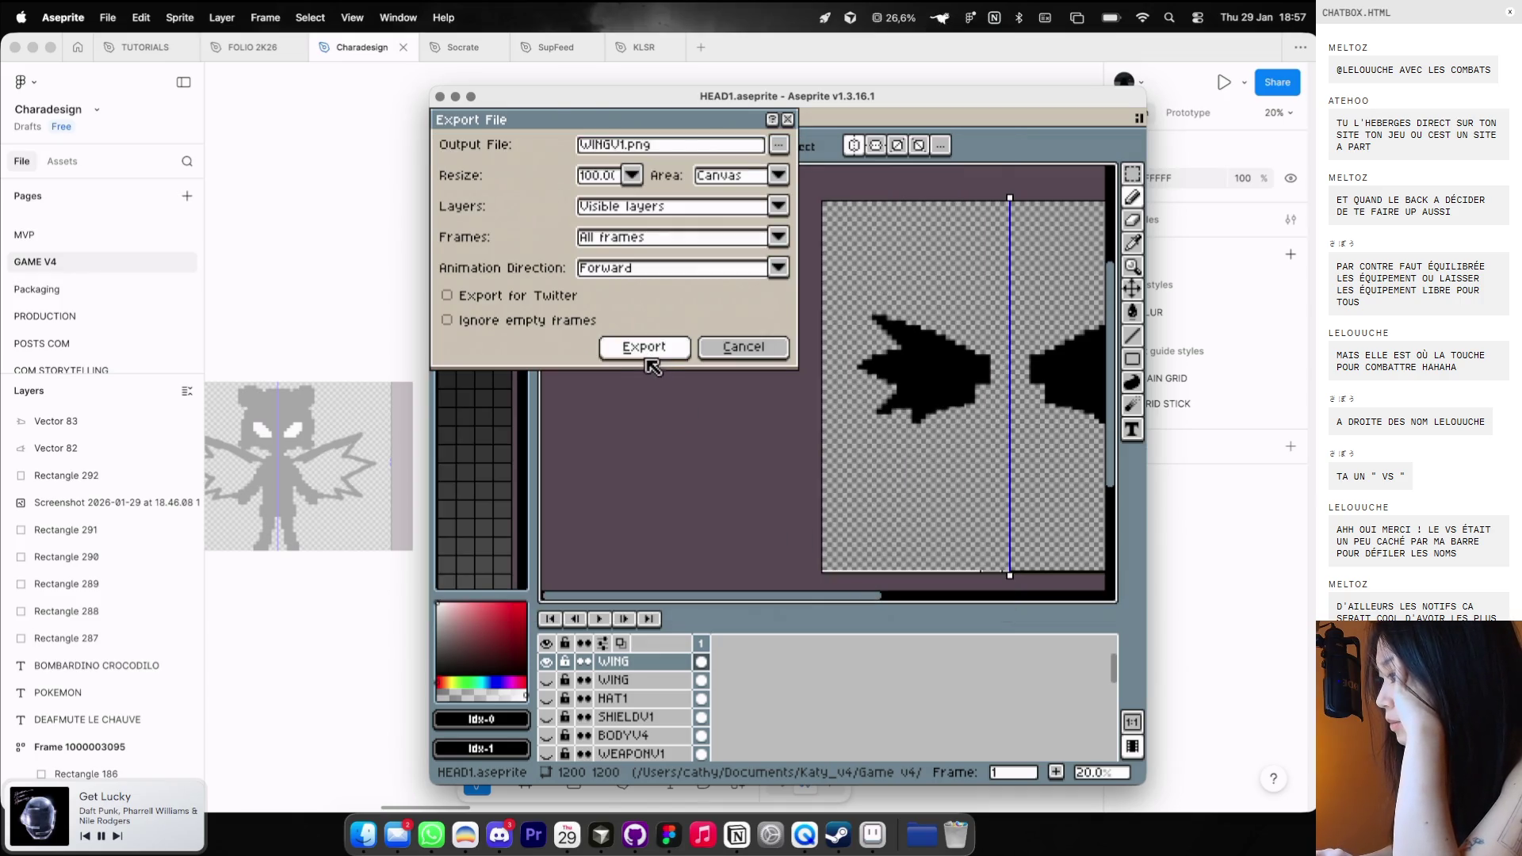
{"action": "left_click", "coordinate": [645, 347]}
Accept the PNG warning and browse Finder through V4_game > KOFI > GAME > ASSETS FINAL > ASSETS PIXEL > WIP.
{"action": "left_click", "coordinate": [737, 531]}
{"action": "left_click", "coordinate": [367, 828]}
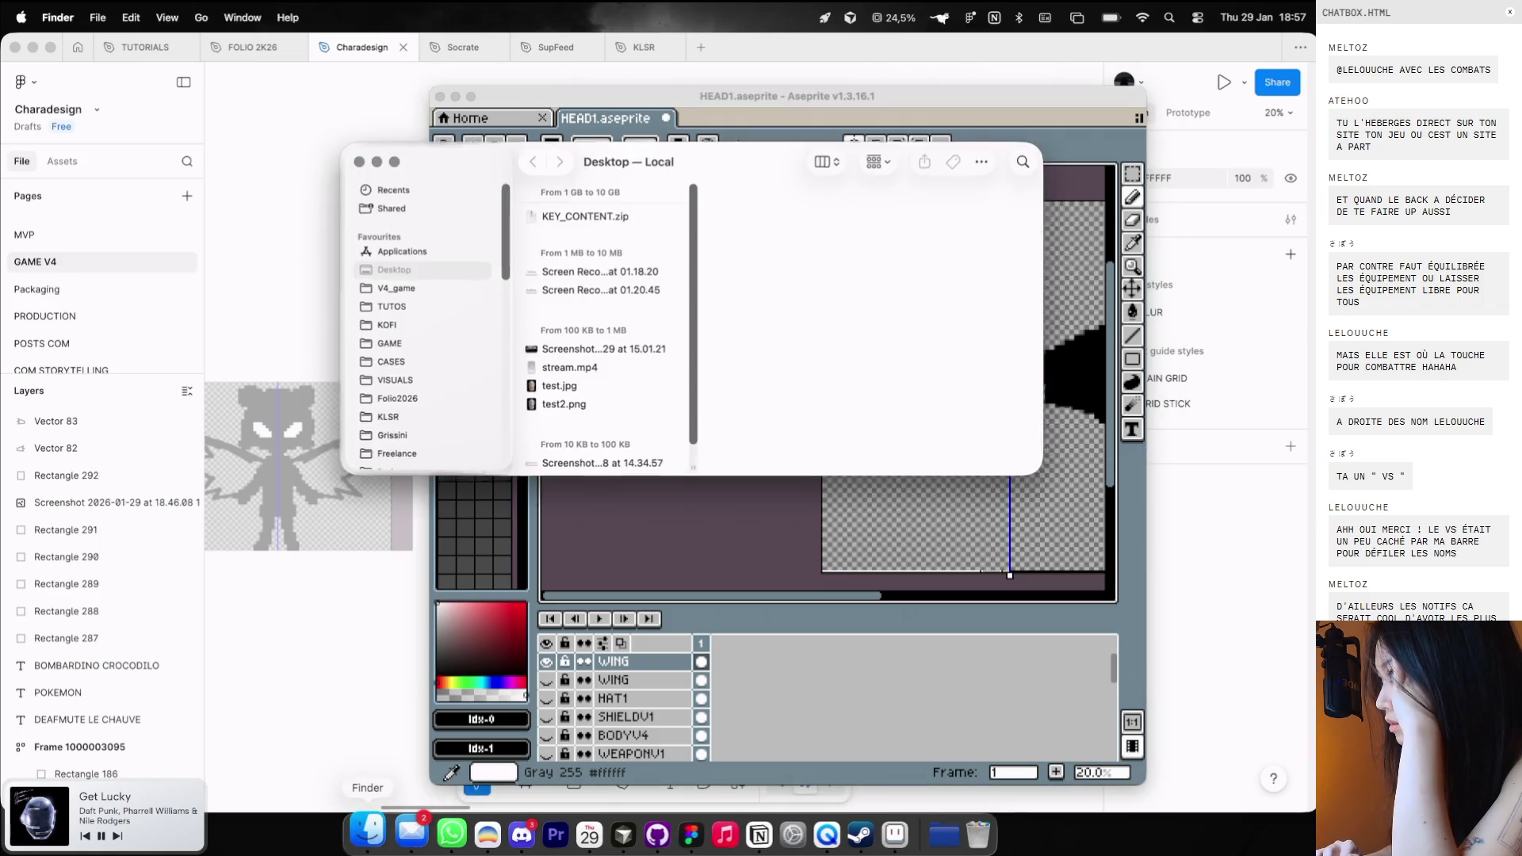
{"action": "left_click", "coordinate": [433, 292]}
{"action": "left_click", "coordinate": [428, 325]}
{"action": "left_click", "coordinate": [431, 343]}
{"action": "left_click", "coordinate": [597, 198]}
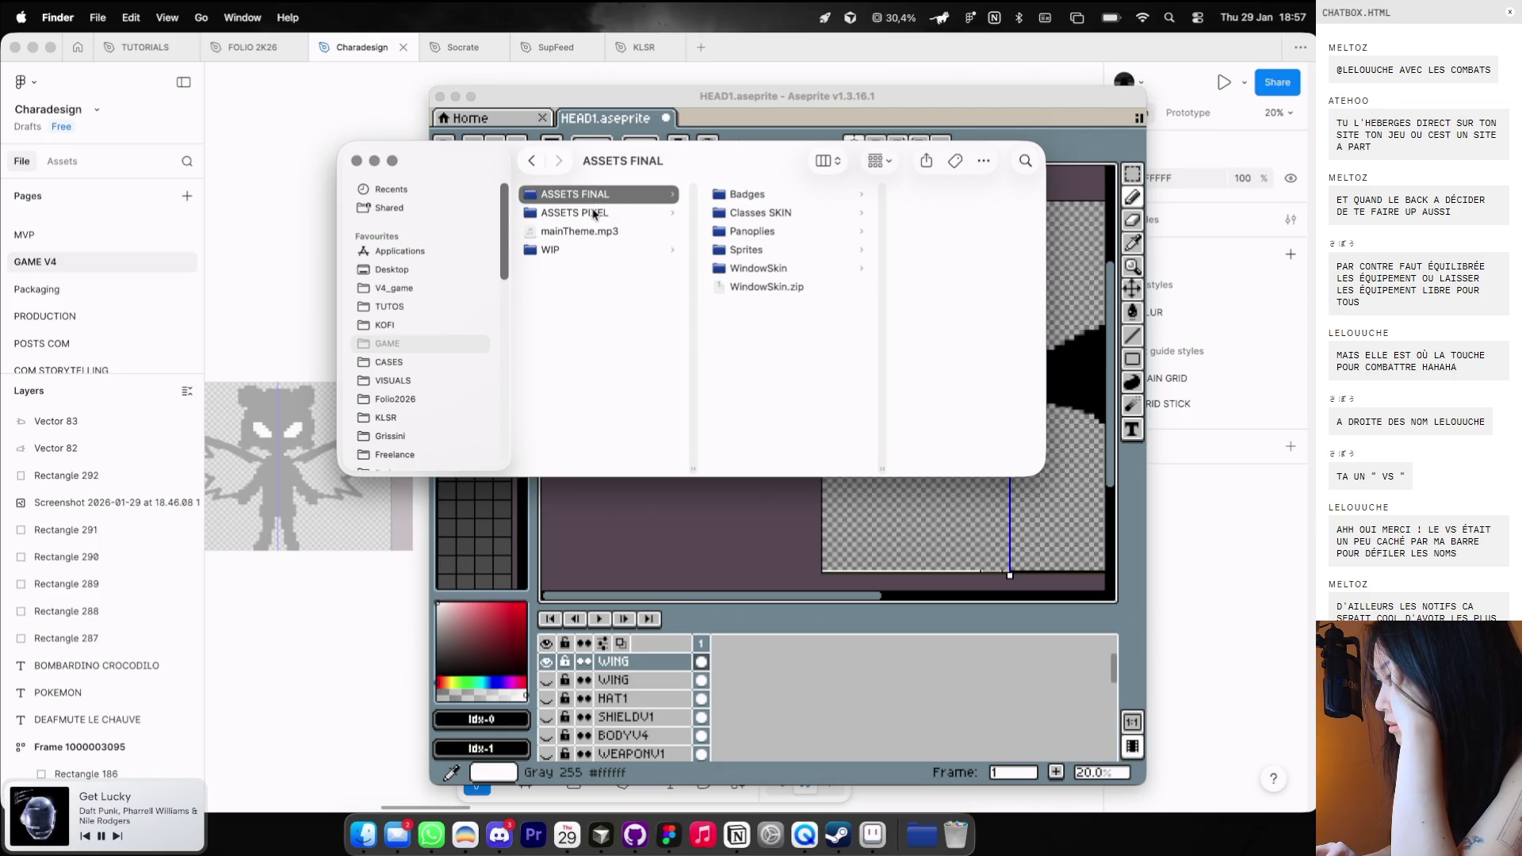
{"action": "left_click", "coordinate": [594, 214]}
{"action": "left_click", "coordinate": [567, 249]}
{"action": "scroll", "coordinate": [440, 365], "scroll_direction": "down", "scroll_amount": 2}
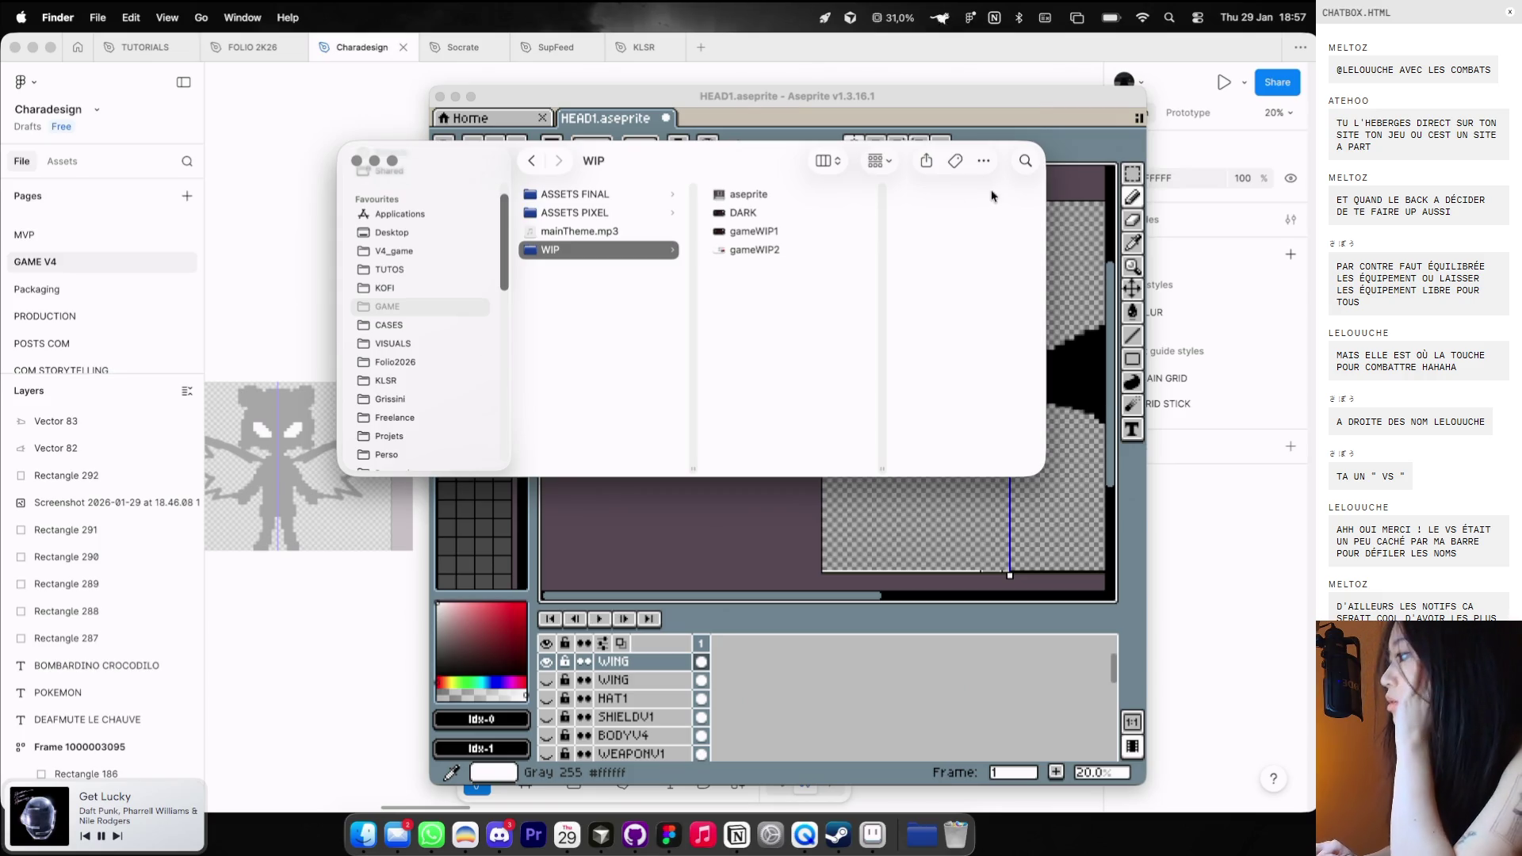
Search for wingV1 and show WINGV1.png in its enclosing folder.
{"action": "left_click", "coordinate": [1026, 160]}
{"action": "type", "text": "wingV1"}
{"action": "right_click", "coordinate": [558, 255]}
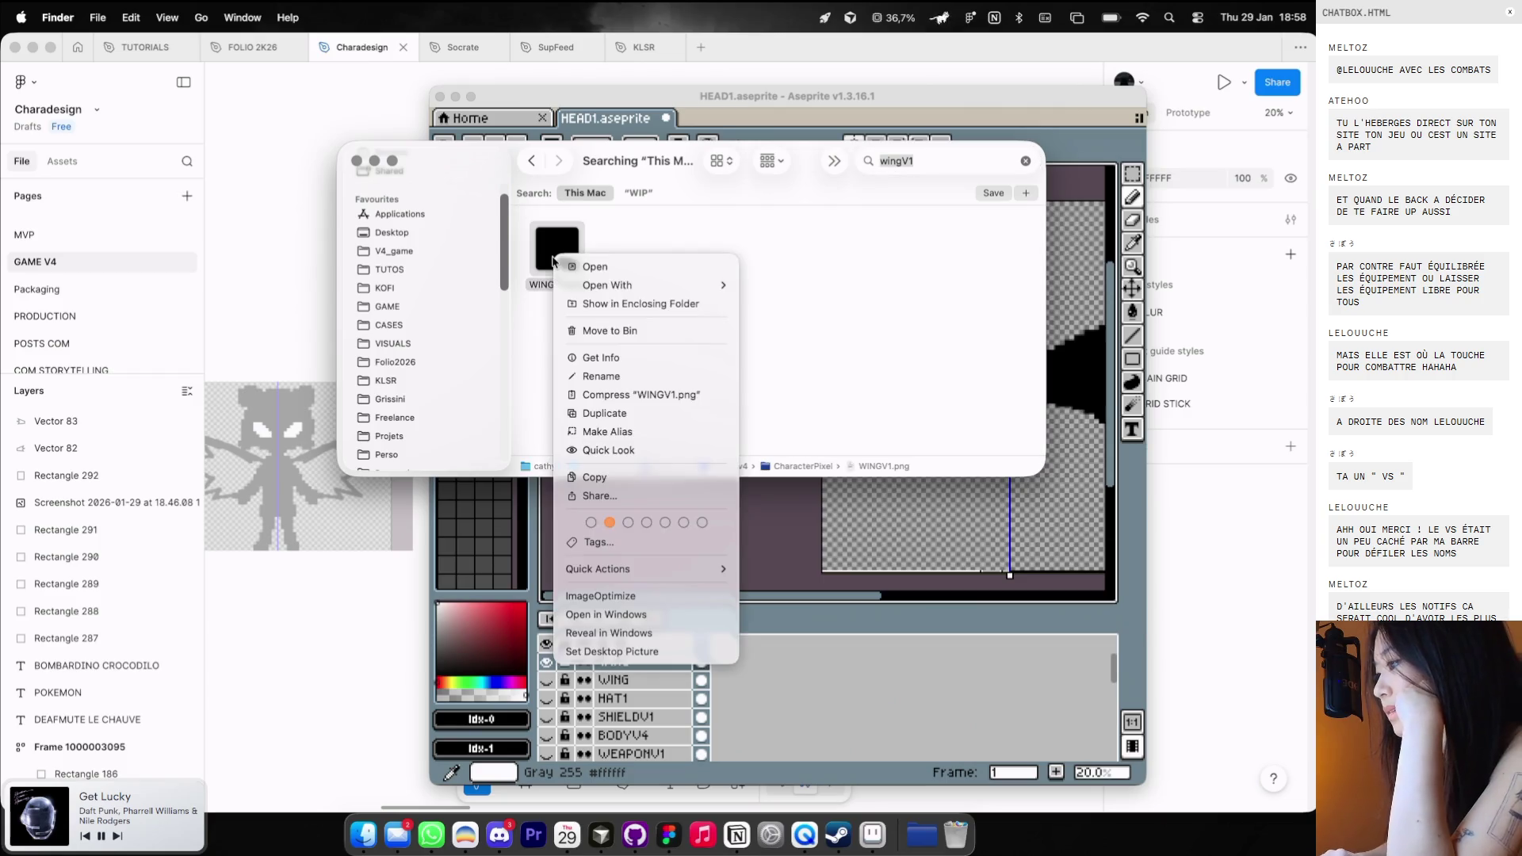
{"action": "left_click", "coordinate": [584, 304]}
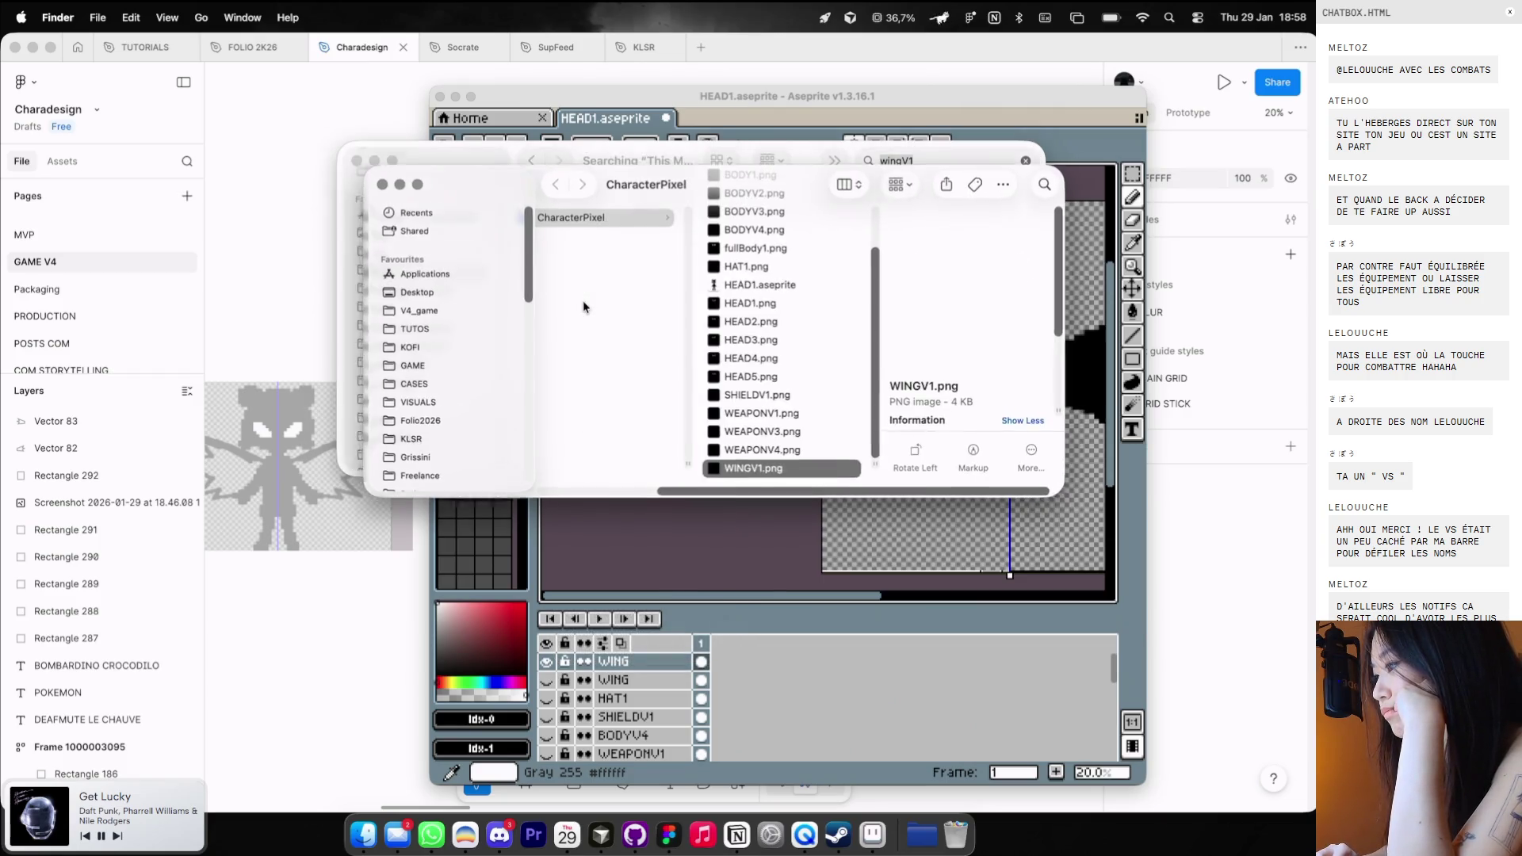
{"action": "scroll", "coordinate": [665, 329], "scroll_direction": "left", "scroll_amount": 5}
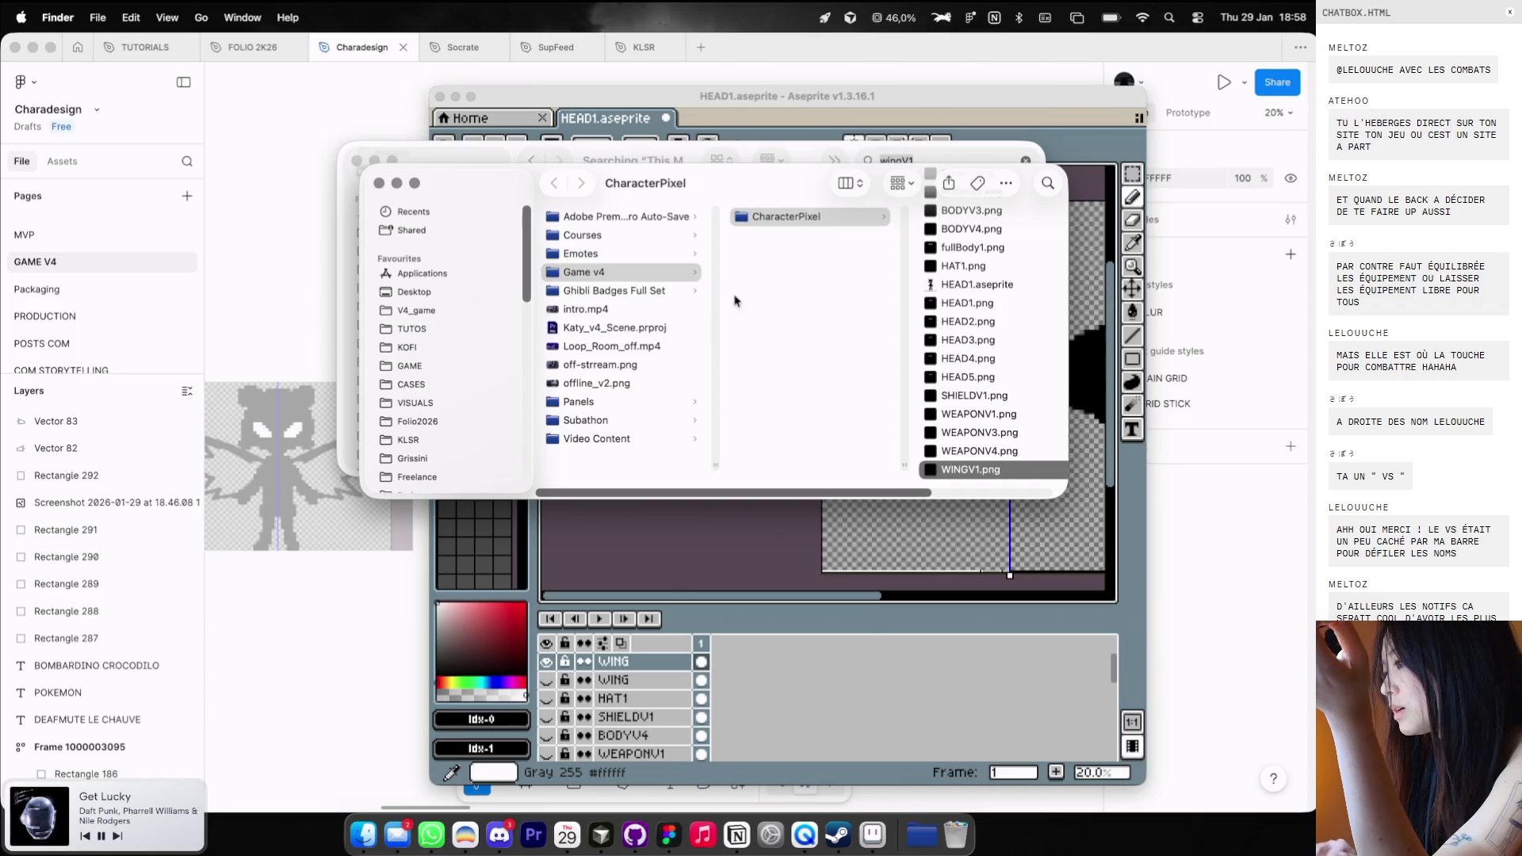
{"action": "scroll", "coordinate": [734, 300], "scroll_direction": "right", "scroll_amount": 3}
{"action": "scroll", "coordinate": [466, 432], "scroll_direction": "down", "scroll_amount": 5}
{"action": "scroll", "coordinate": [467, 432], "scroll_direction": "down", "scroll_amount": 3}
{"action": "scroll", "coordinate": [852, 452], "scroll_direction": "right", "scroll_amount": 2}
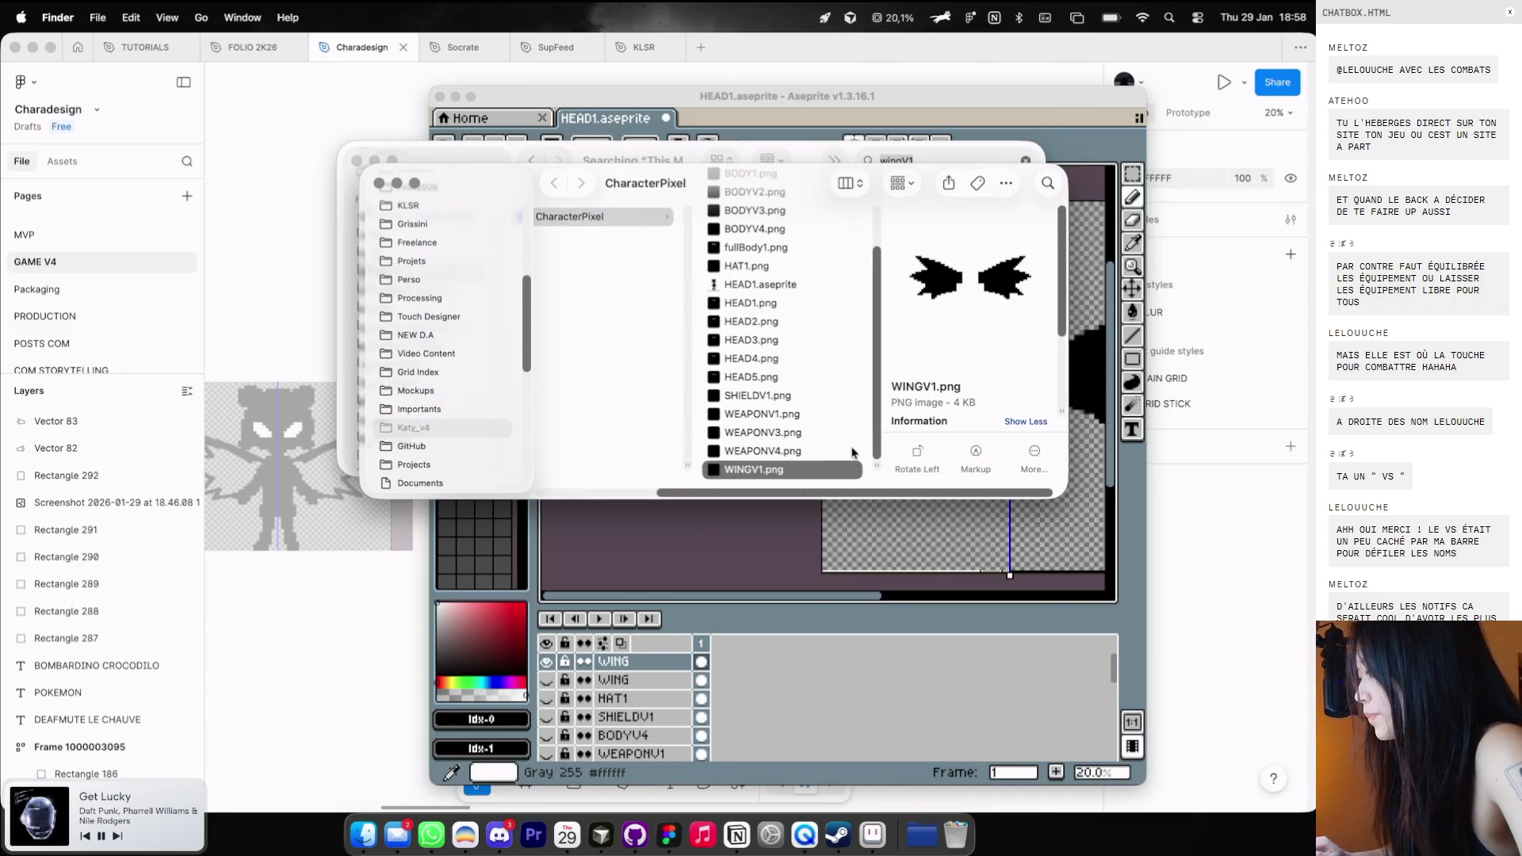
{"action": "left_click", "coordinate": [336, 181]}
Paste the WINGV1 image into Figma, zoom to fit it, and launch Illustrator via Spotlight.
{"action": "key", "text": "super+v"}
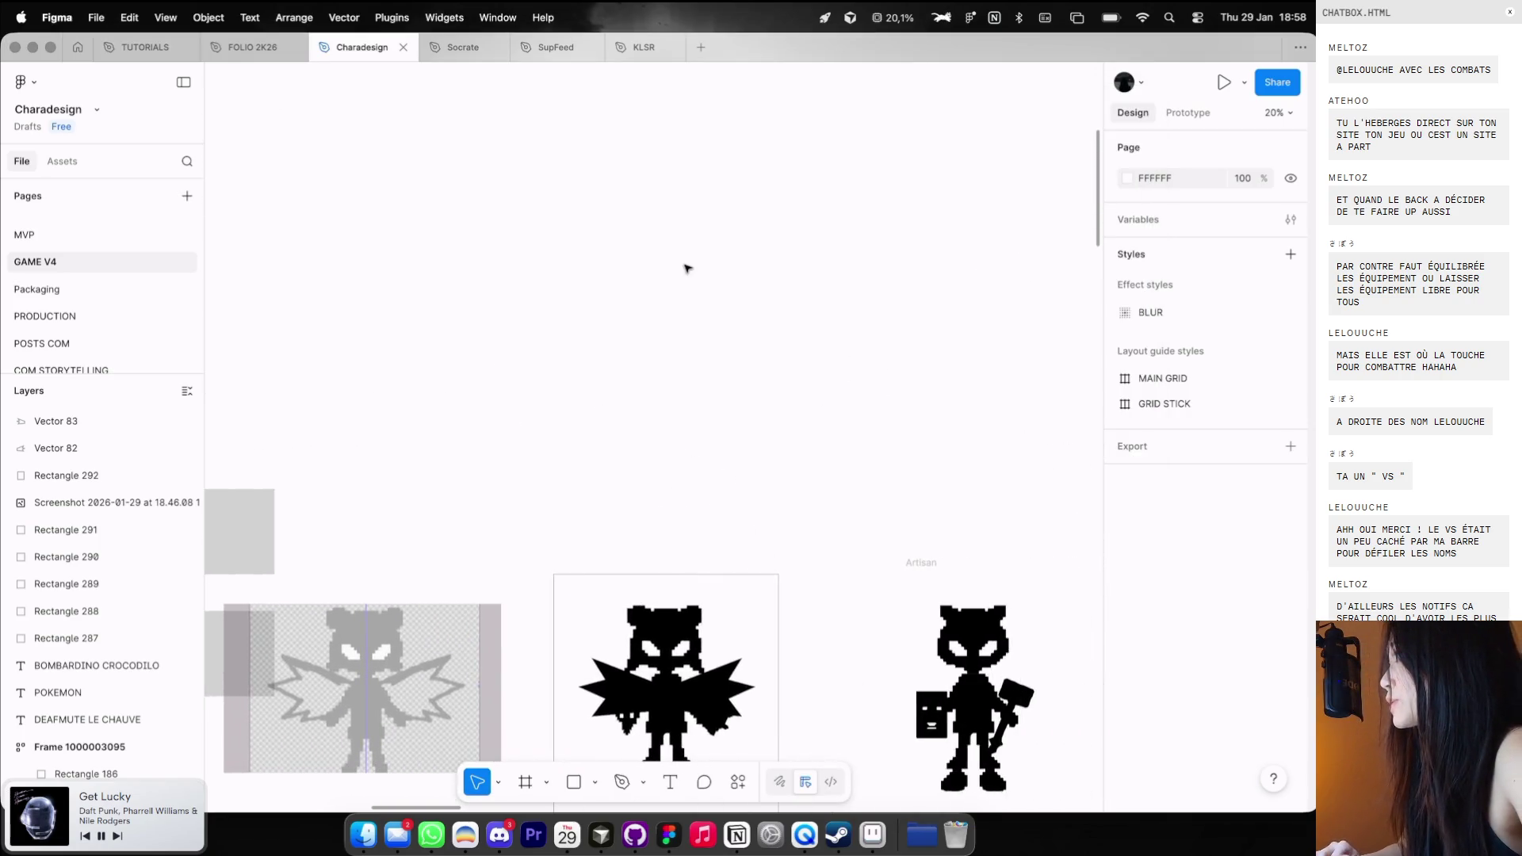
{"action": "key", "text": "shift+2"}
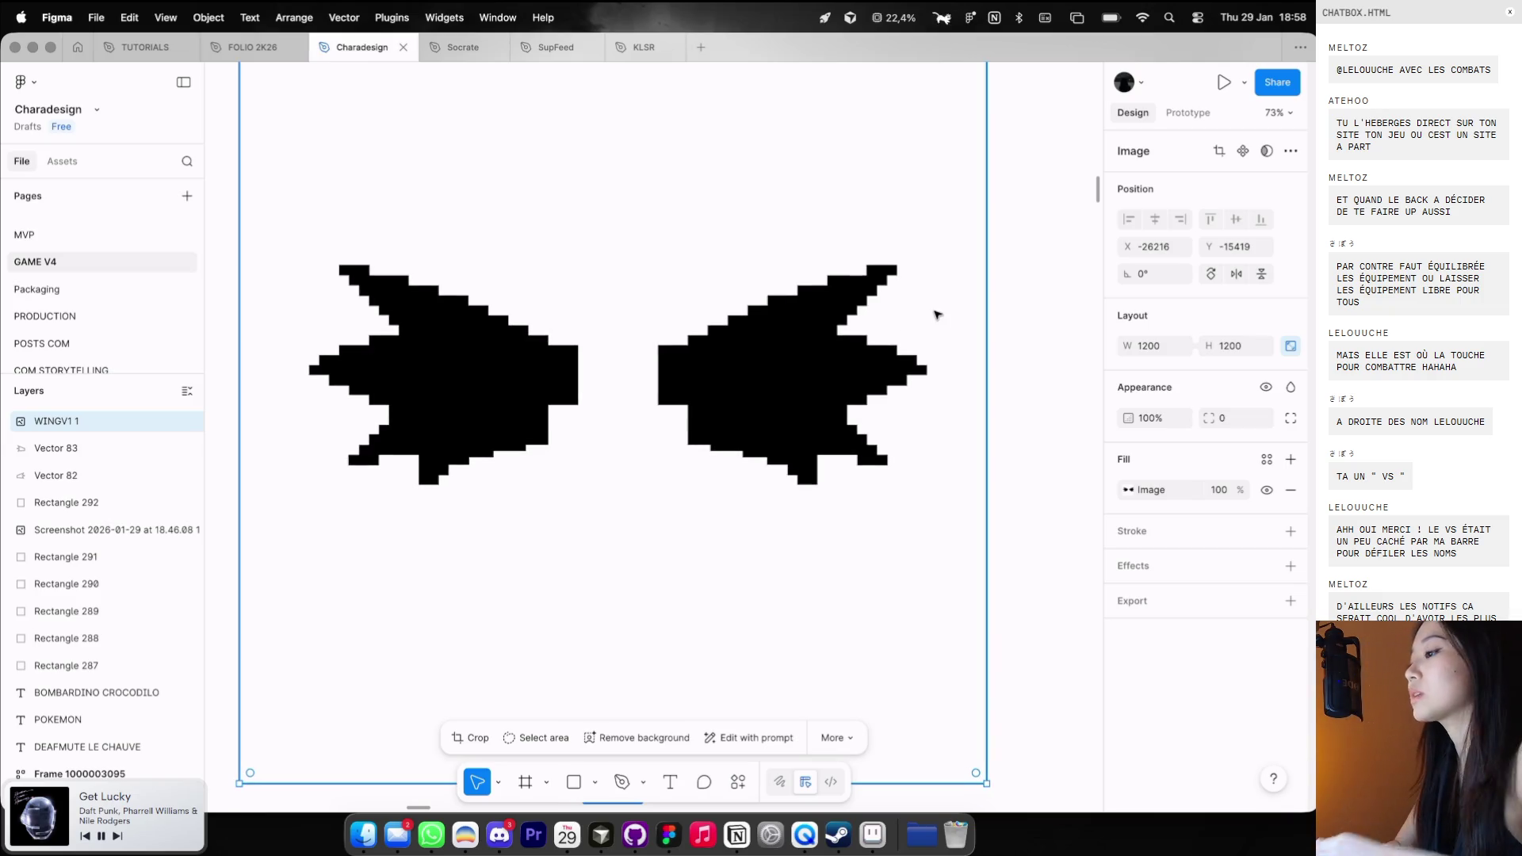
{"action": "key", "text": "super+space"}
{"action": "type", "text": "illu"}
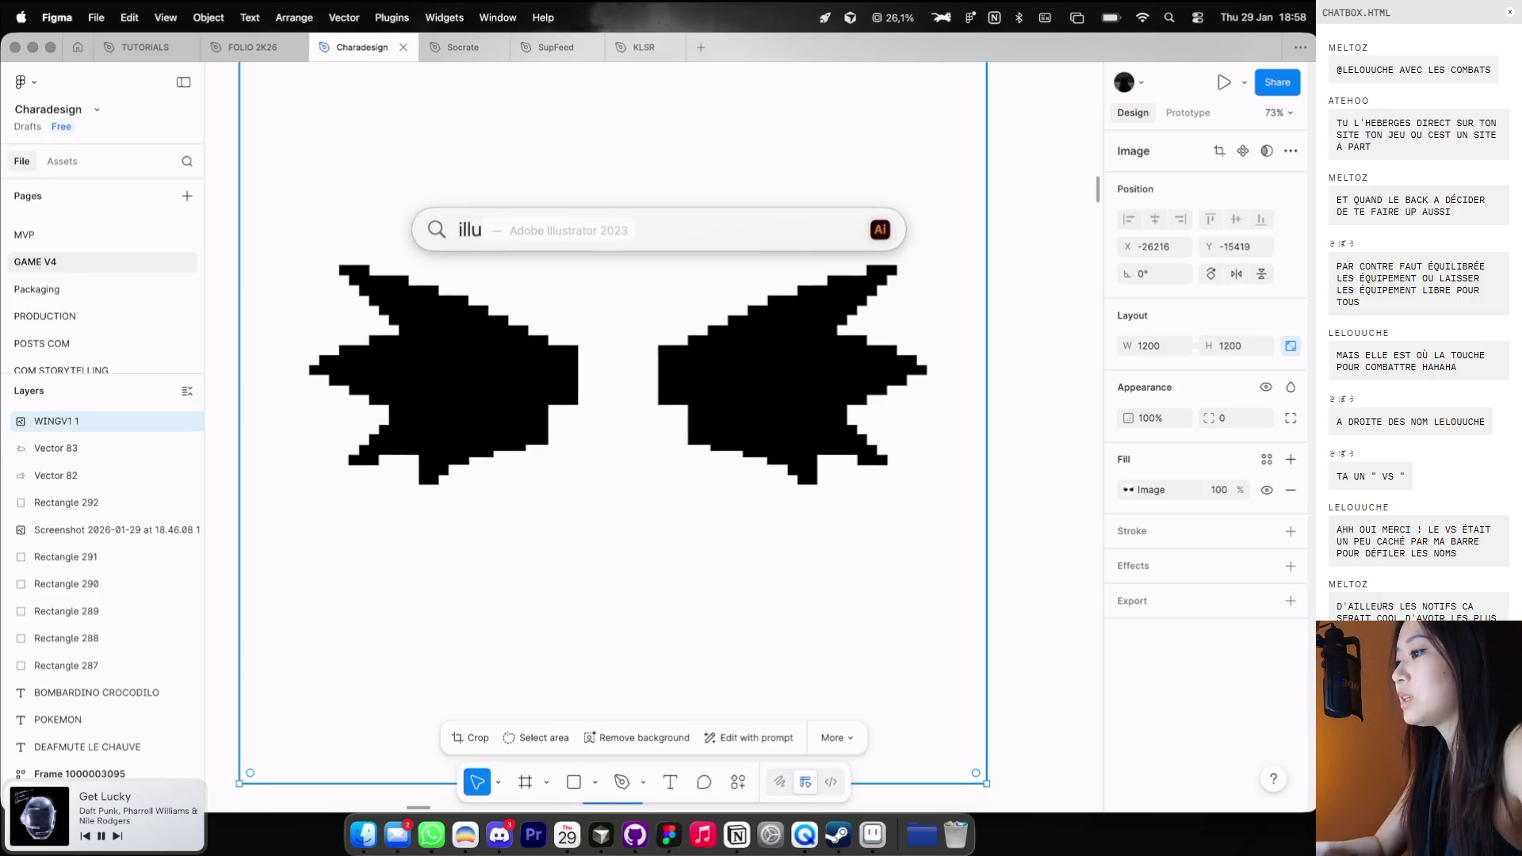
{"action": "key", "text": "Return"}
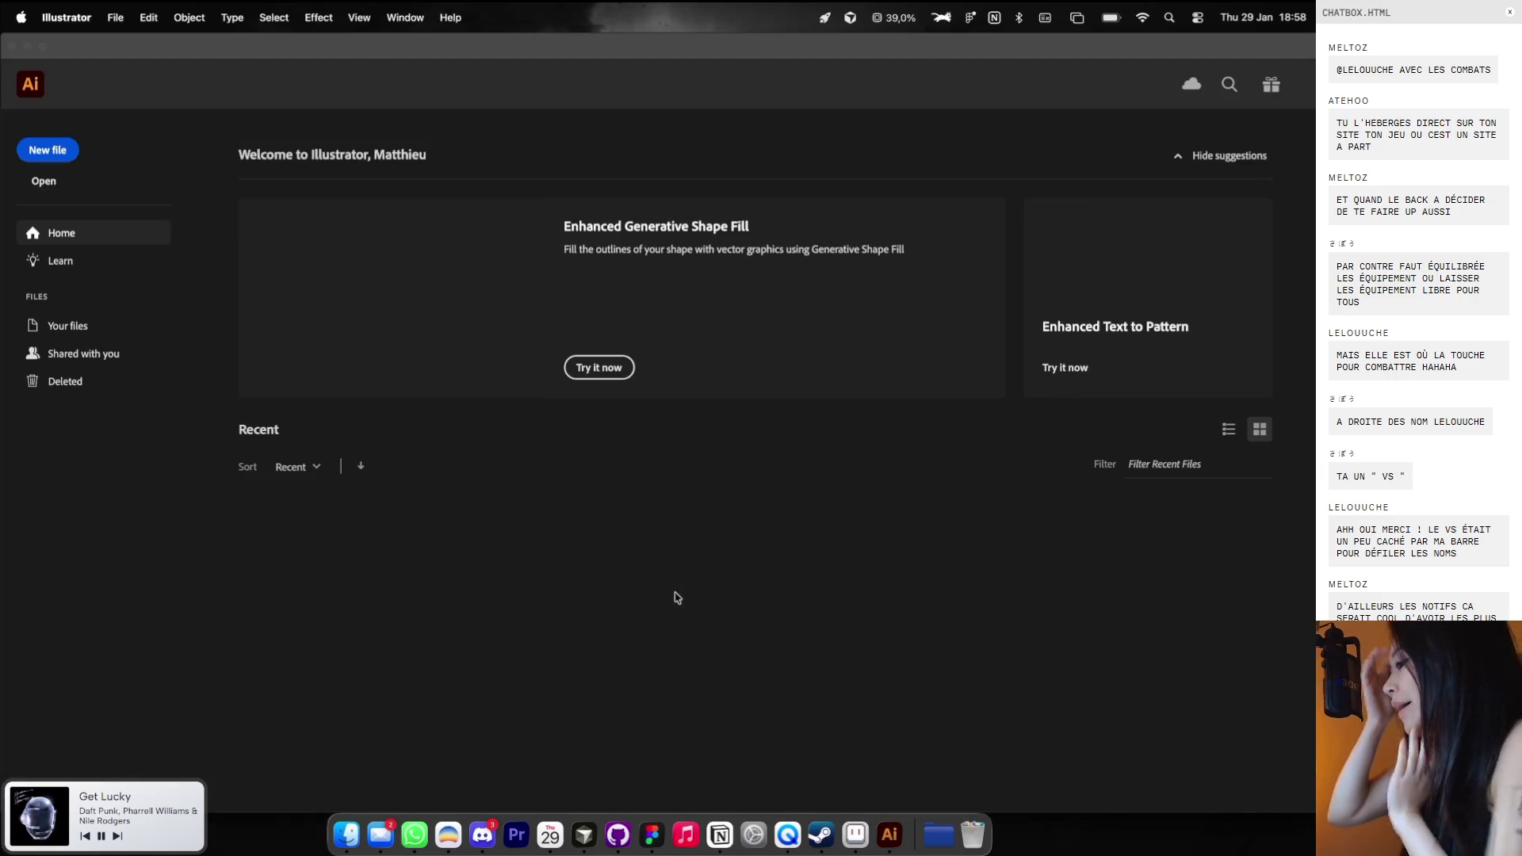
Create a new Letter-size document in Illustrator, undoing an accidental first paste.
{"action": "left_click", "coordinate": [49, 156]}
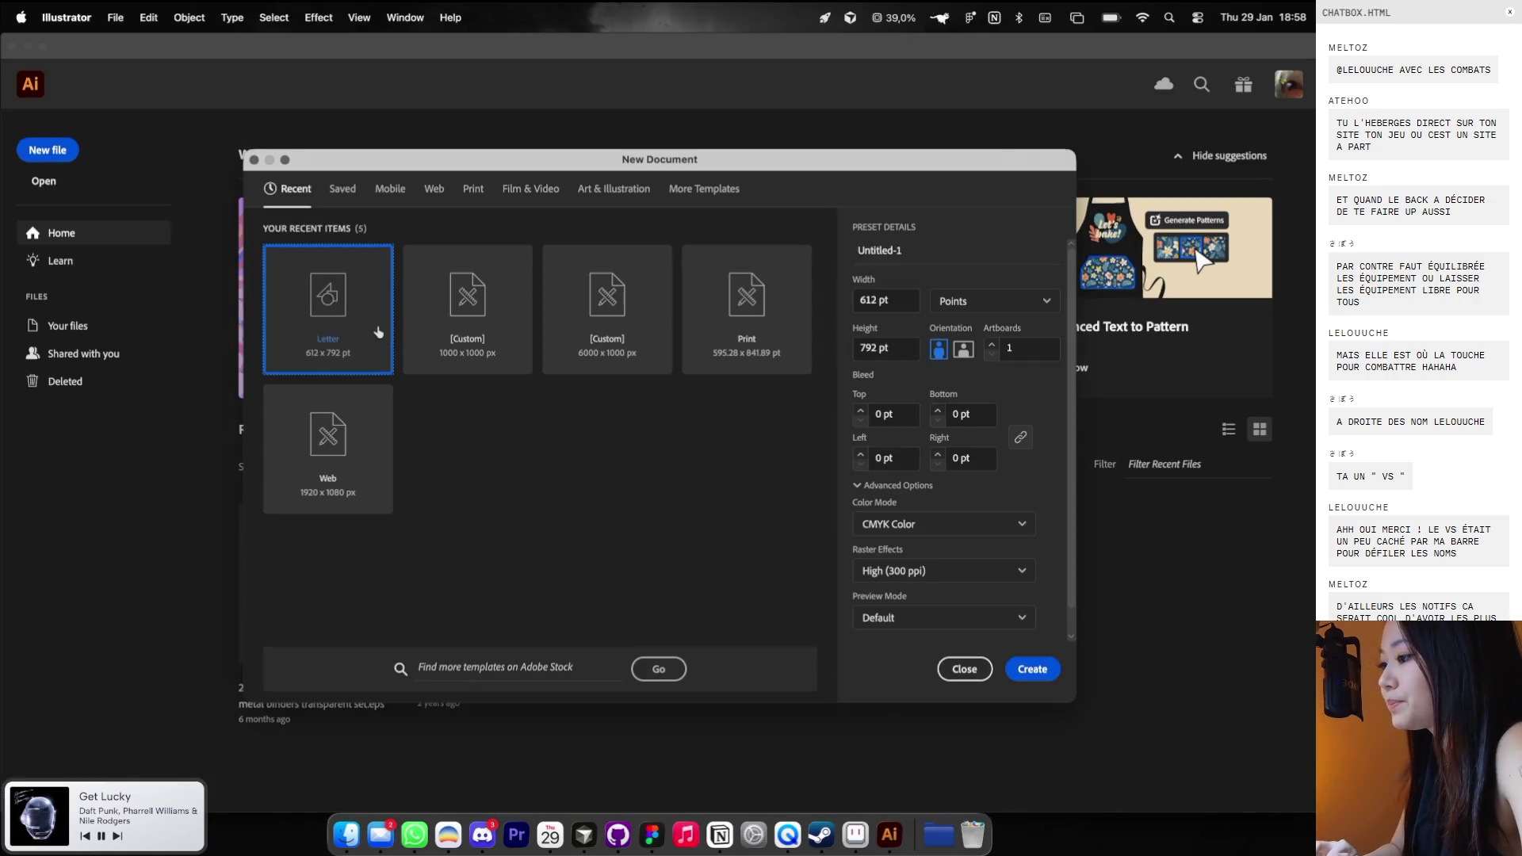
{"action": "double_click", "coordinate": [367, 314]}
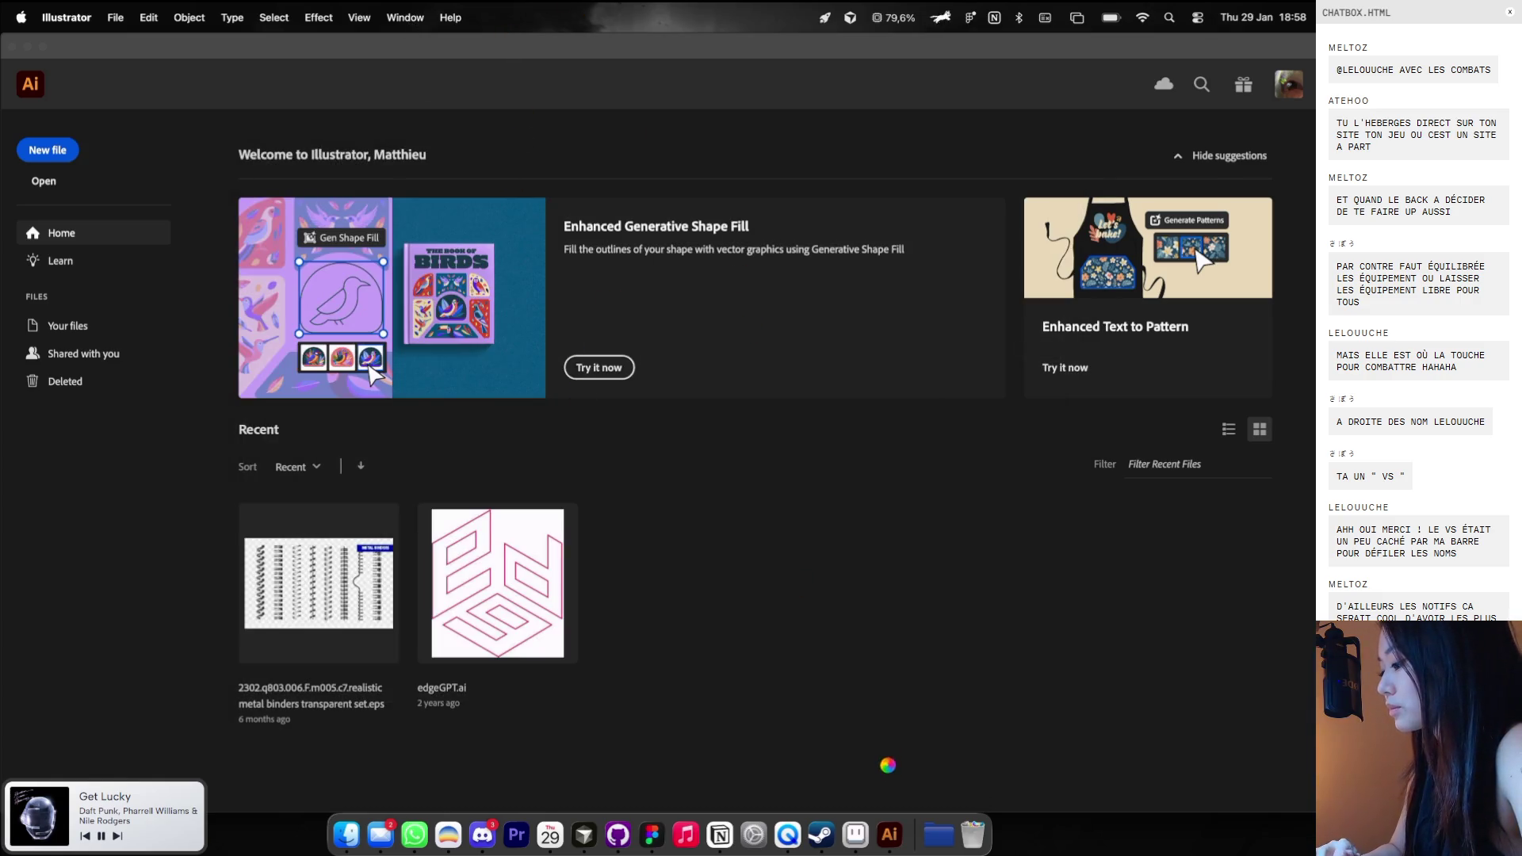
{"action": "key", "text": "super+v"}
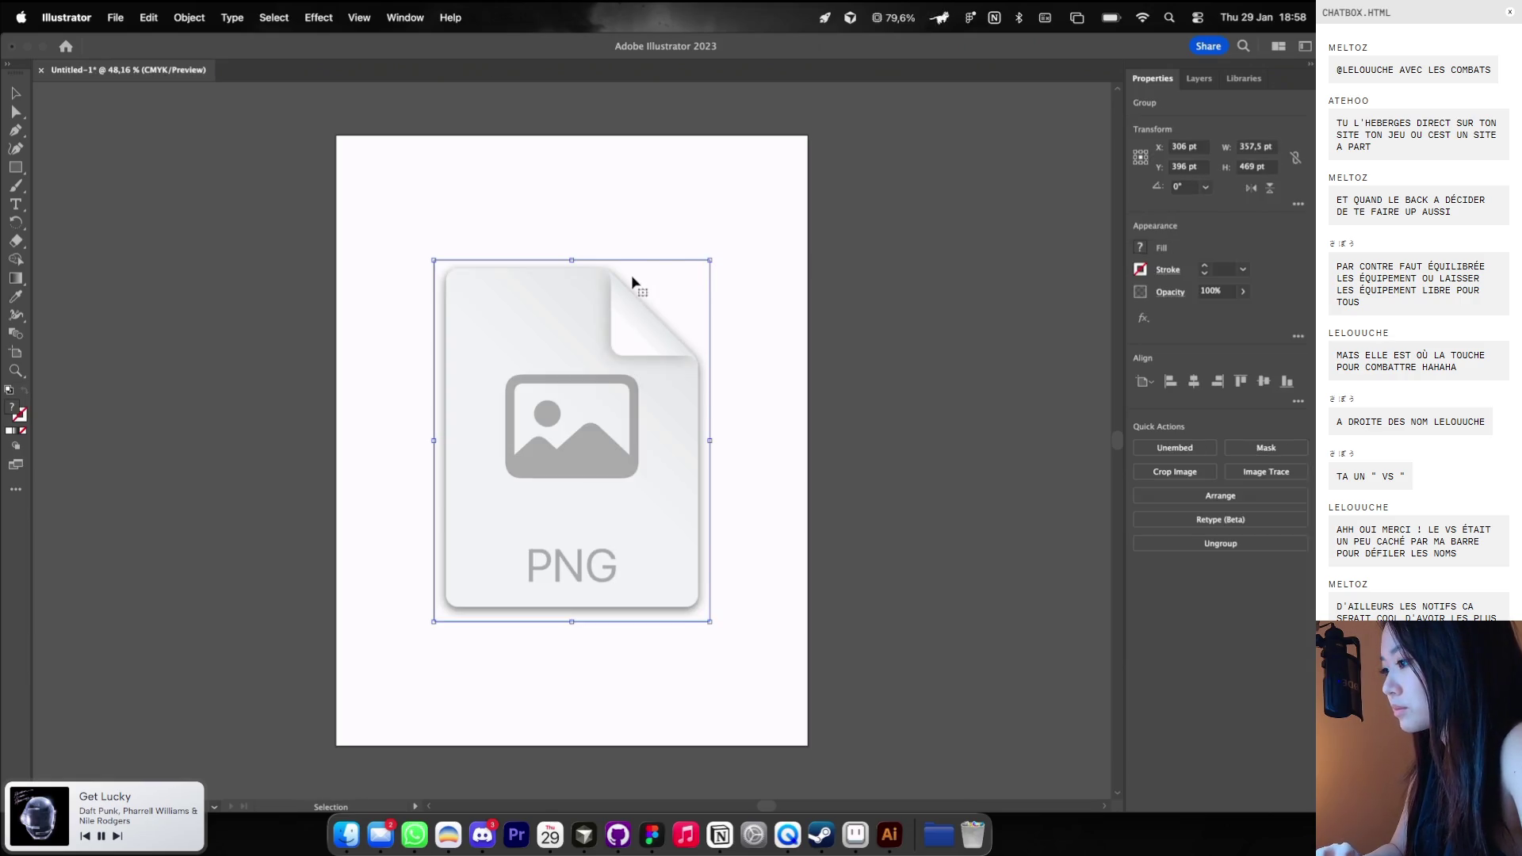
{"action": "key", "text": "super+z"}
Copy the black wings from Figma as PNG and paste them into Untitled-1.
{"action": "left_click", "coordinate": [651, 834]}
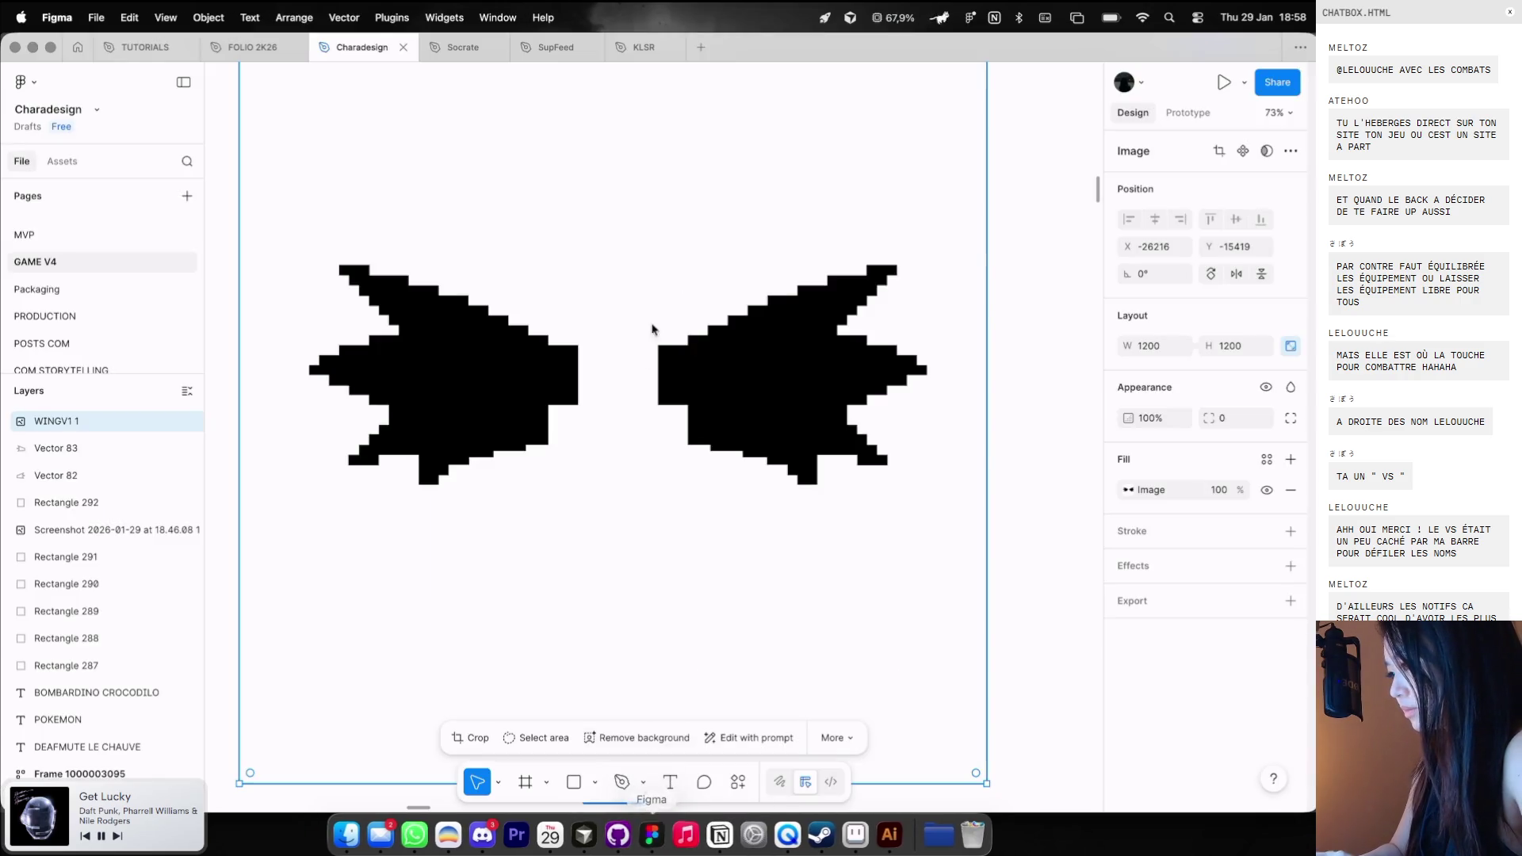
{"action": "key", "text": "shift+super+c"}
{"action": "scroll", "coordinate": [753, 405], "scroll_direction": "down", "scroll_amount": 5}
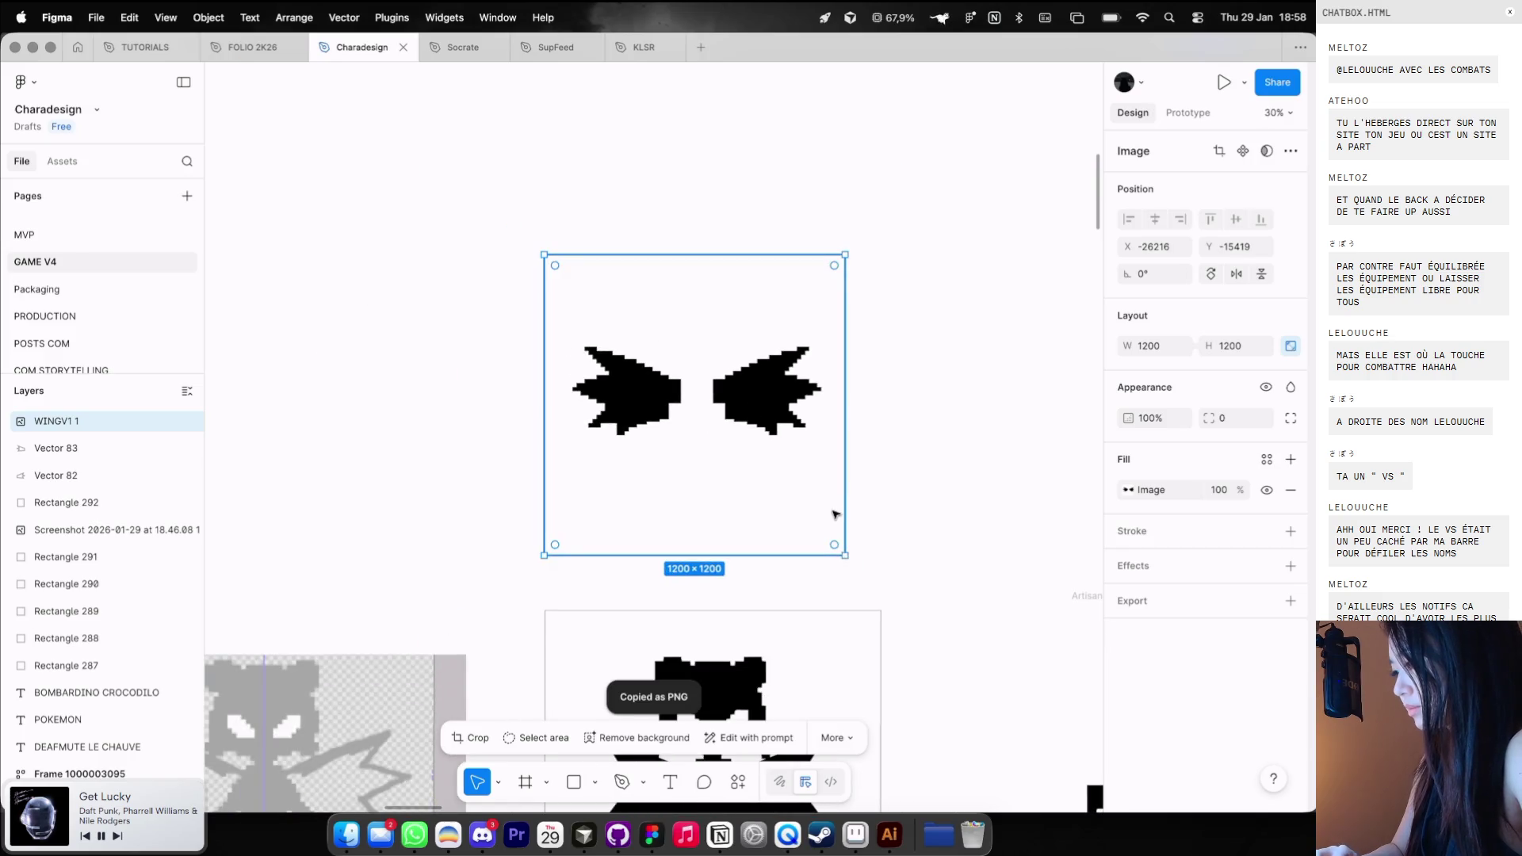
{"action": "left_click", "coordinate": [901, 836]}
{"action": "key", "text": "super+v"}
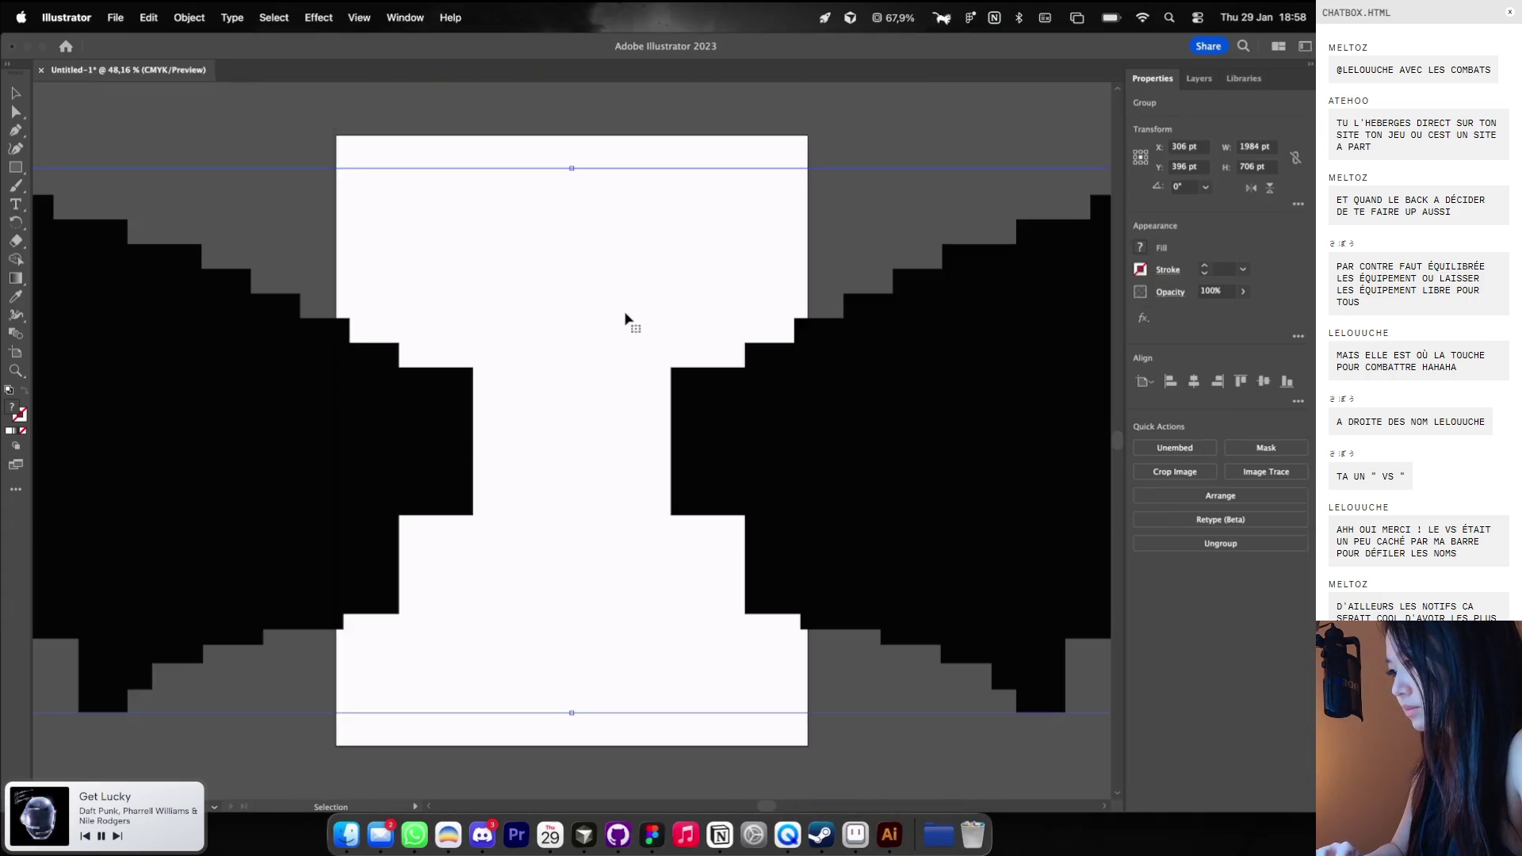
Image Trace the pasted wings with the Black and White Logo preset.
{"action": "key", "text": "super+minus"}
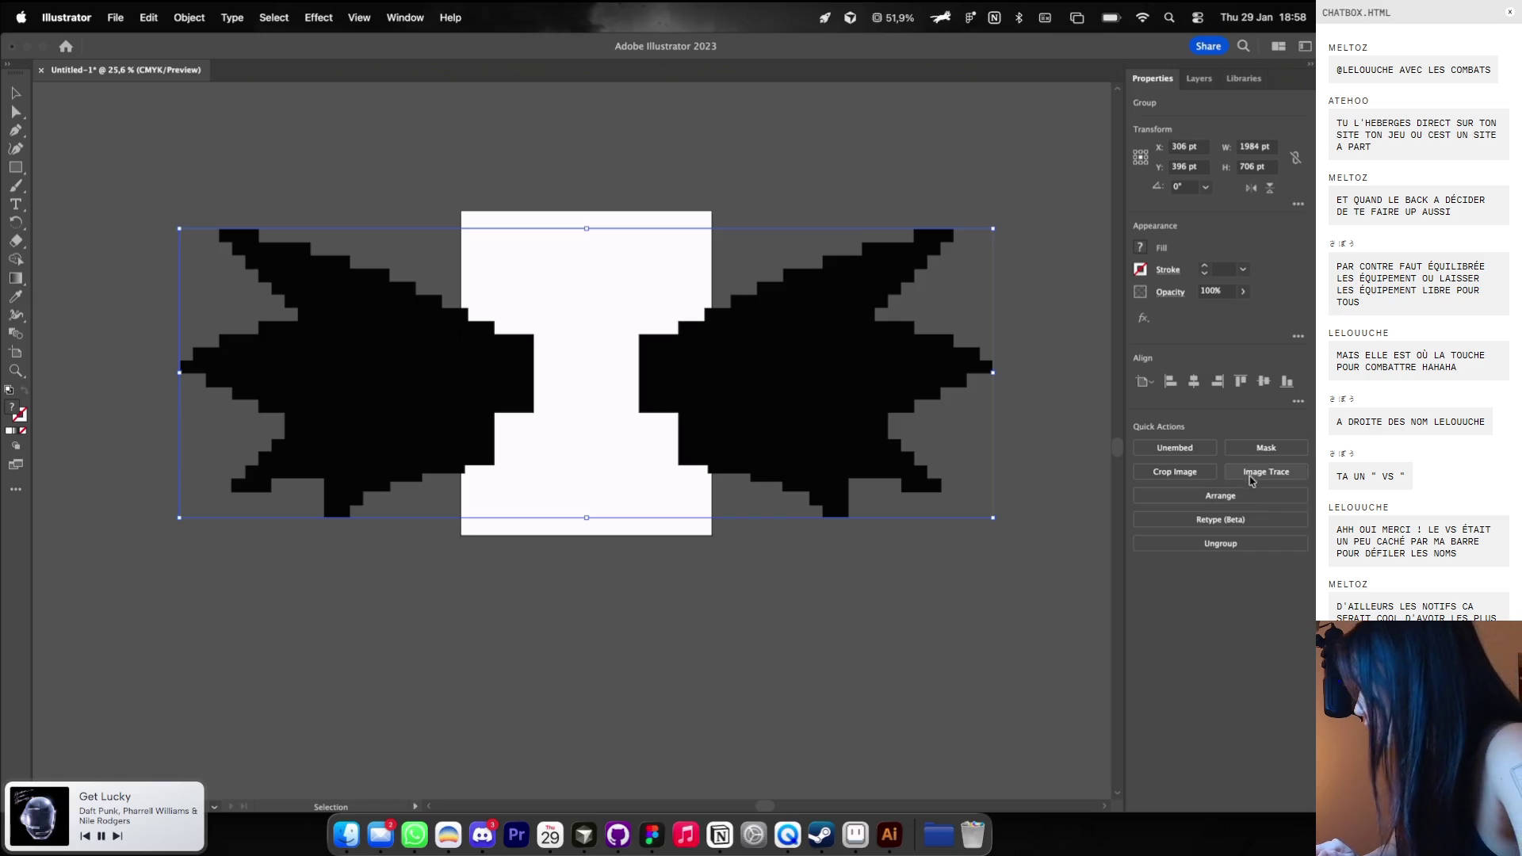
{"action": "left_click", "coordinate": [1256, 474]}
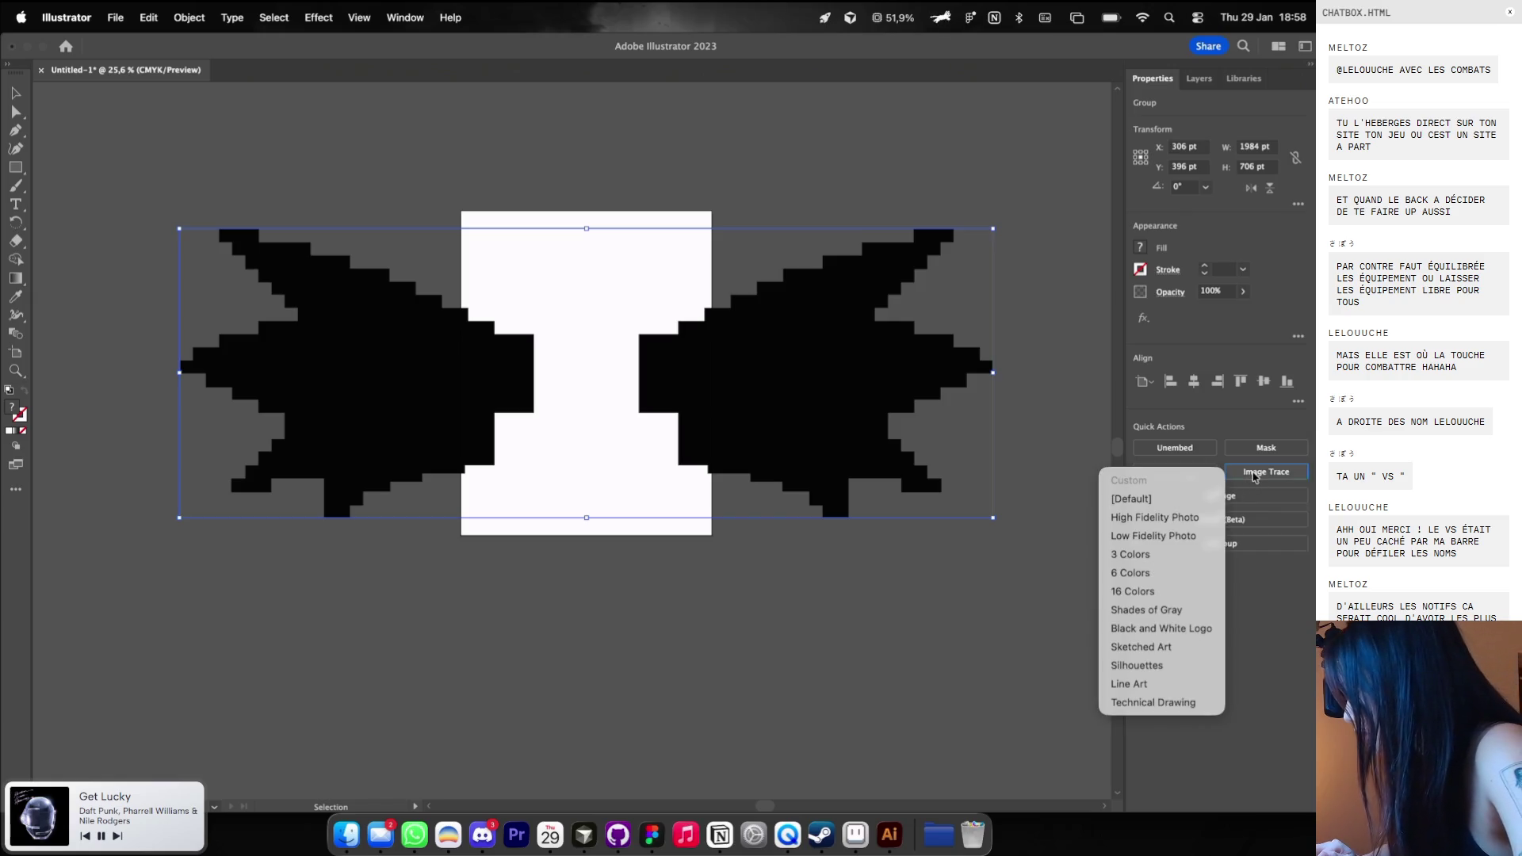
{"action": "left_click", "coordinate": [1164, 629]}
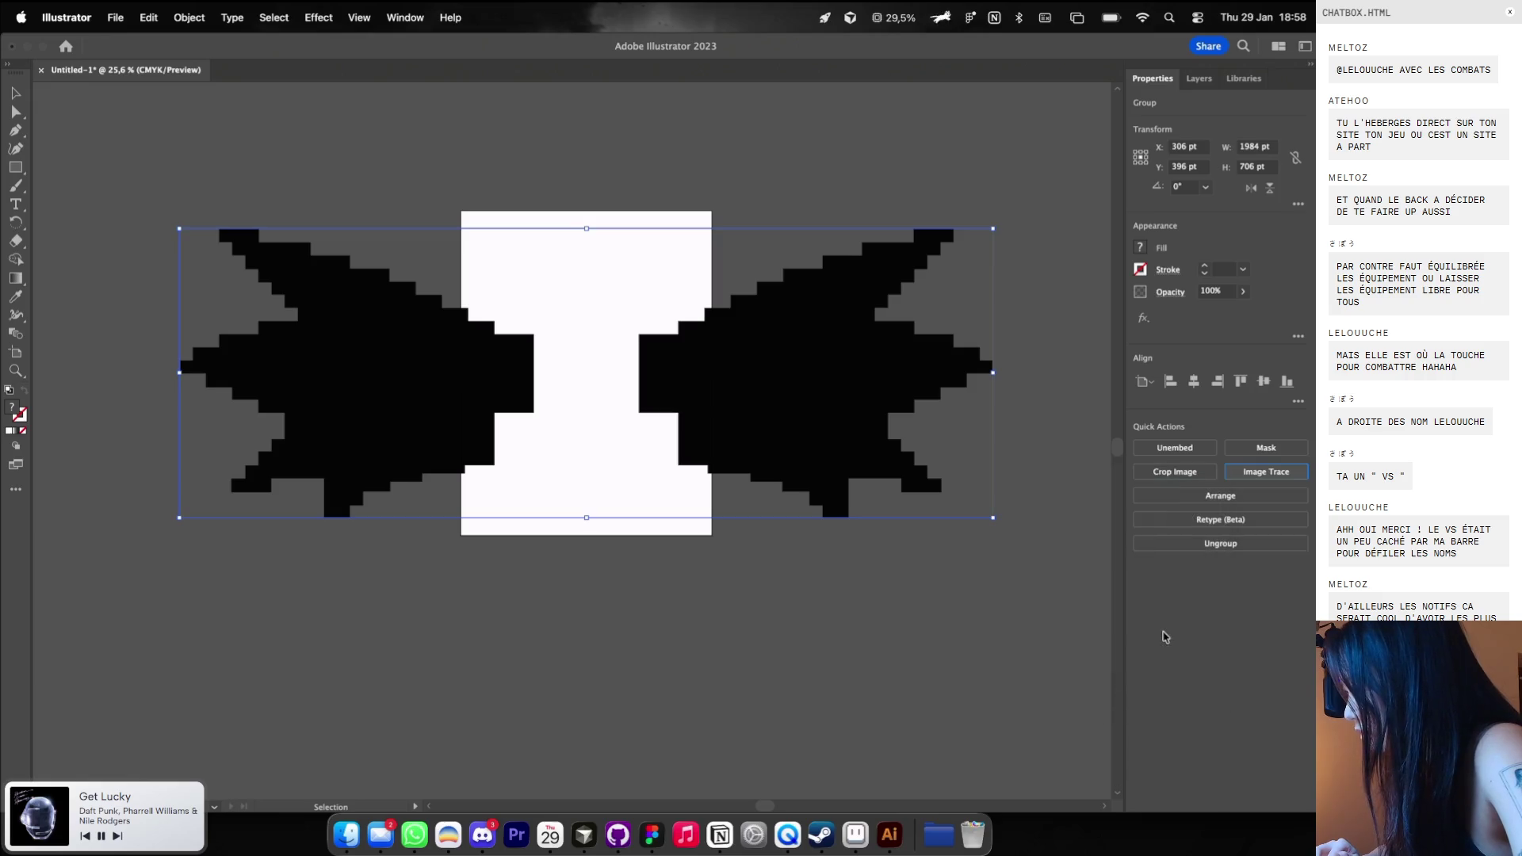
Delete the old wing shapes Vector 82 and 83 from the Figma character.
{"action": "key", "text": "a"}
{"action": "left_click", "coordinate": [645, 830]}
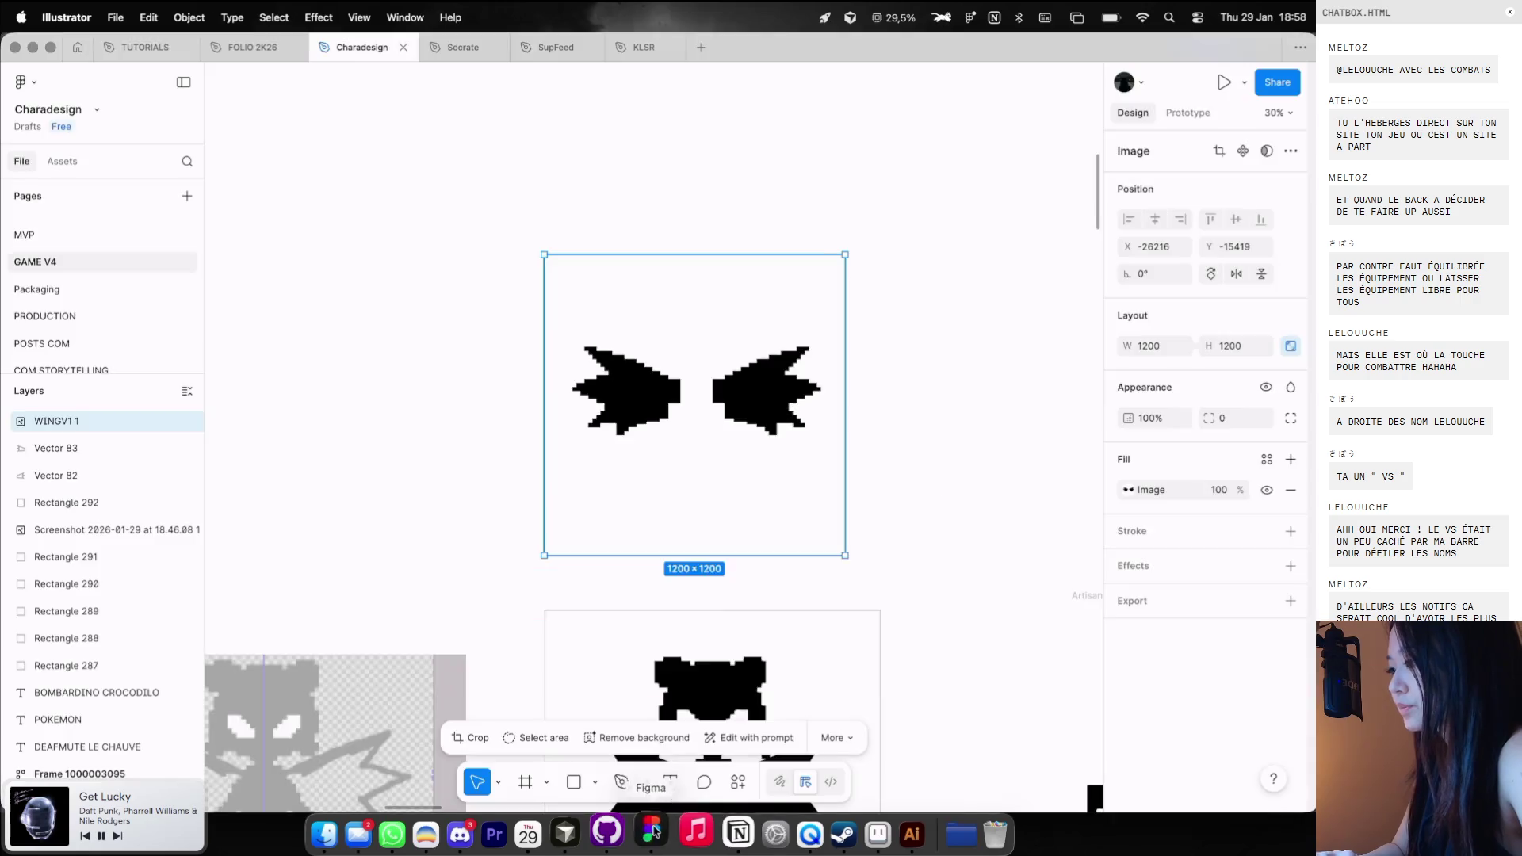
{"action": "scroll", "coordinate": [714, 616], "scroll_direction": "left", "scroll_amount": 5}
{"action": "scroll", "coordinate": [713, 618], "scroll_direction": "down", "scroll_amount": 3}
{"action": "scroll", "coordinate": [713, 617], "scroll_direction": "down", "scroll_amount": 5}
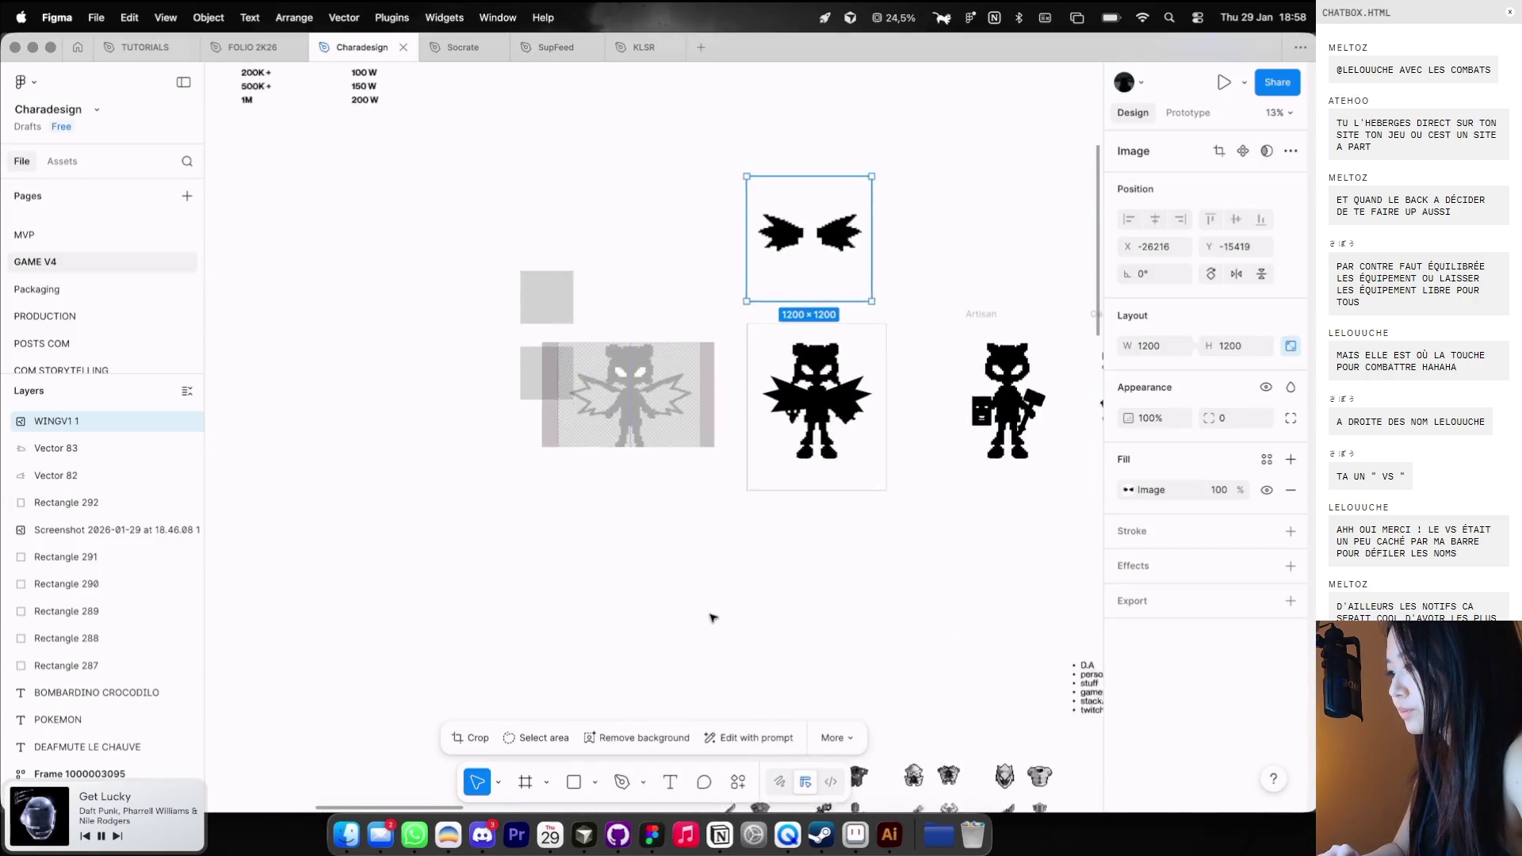
{"action": "left_click", "coordinate": [682, 278]}
{"action": "left_click", "coordinate": [830, 413]}
{"action": "left_click", "coordinate": [824, 413], "text": "shift"}
{"action": "key", "text": "Delete"}
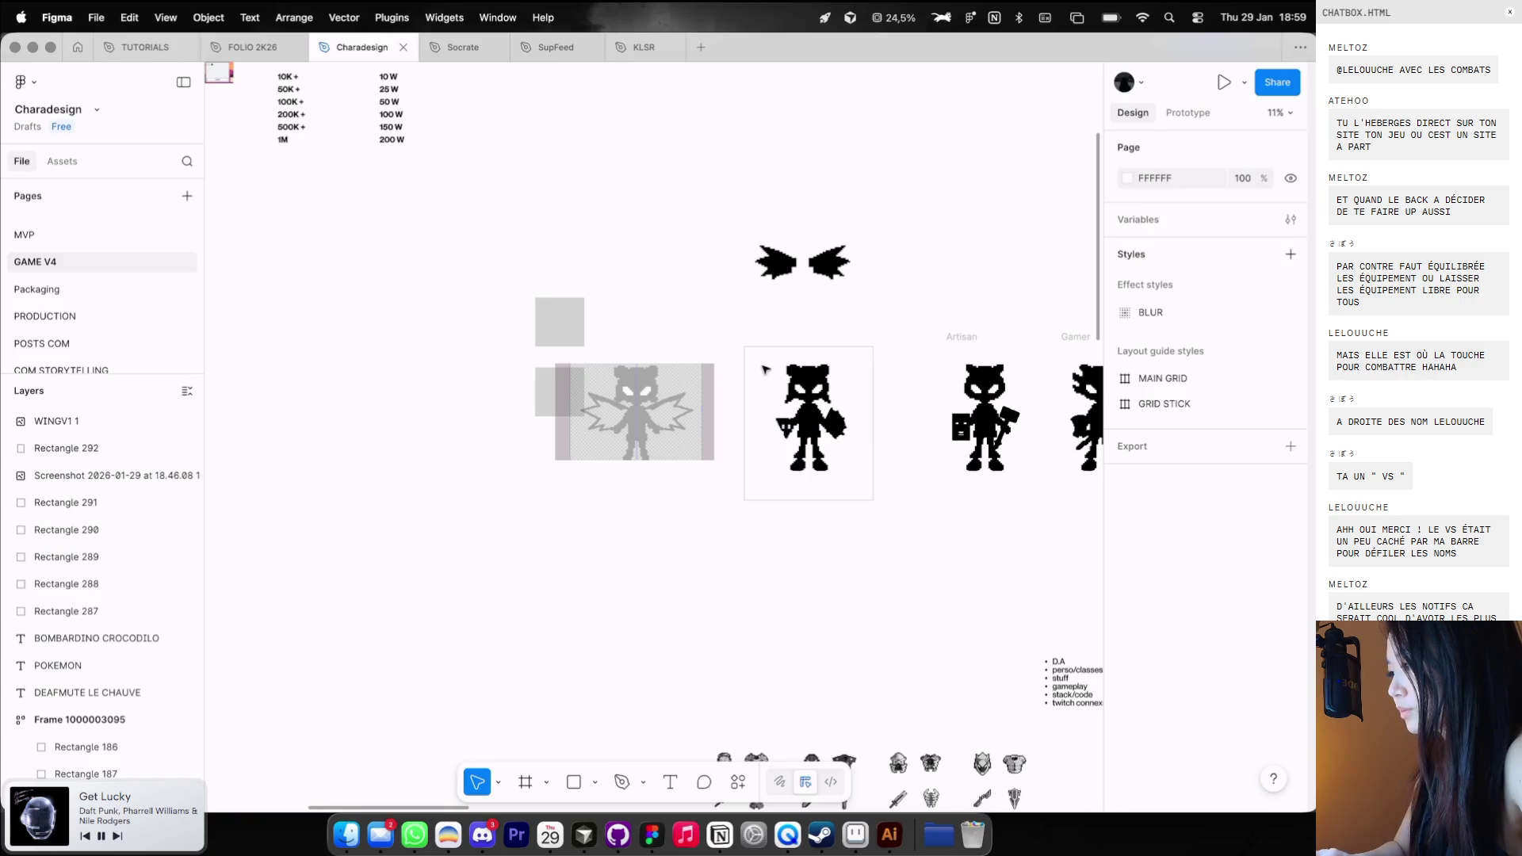
{"action": "left_click", "coordinate": [747, 347]}
{"action": "scroll", "coordinate": [760, 357], "scroll_direction": "up", "scroll_amount": 3}
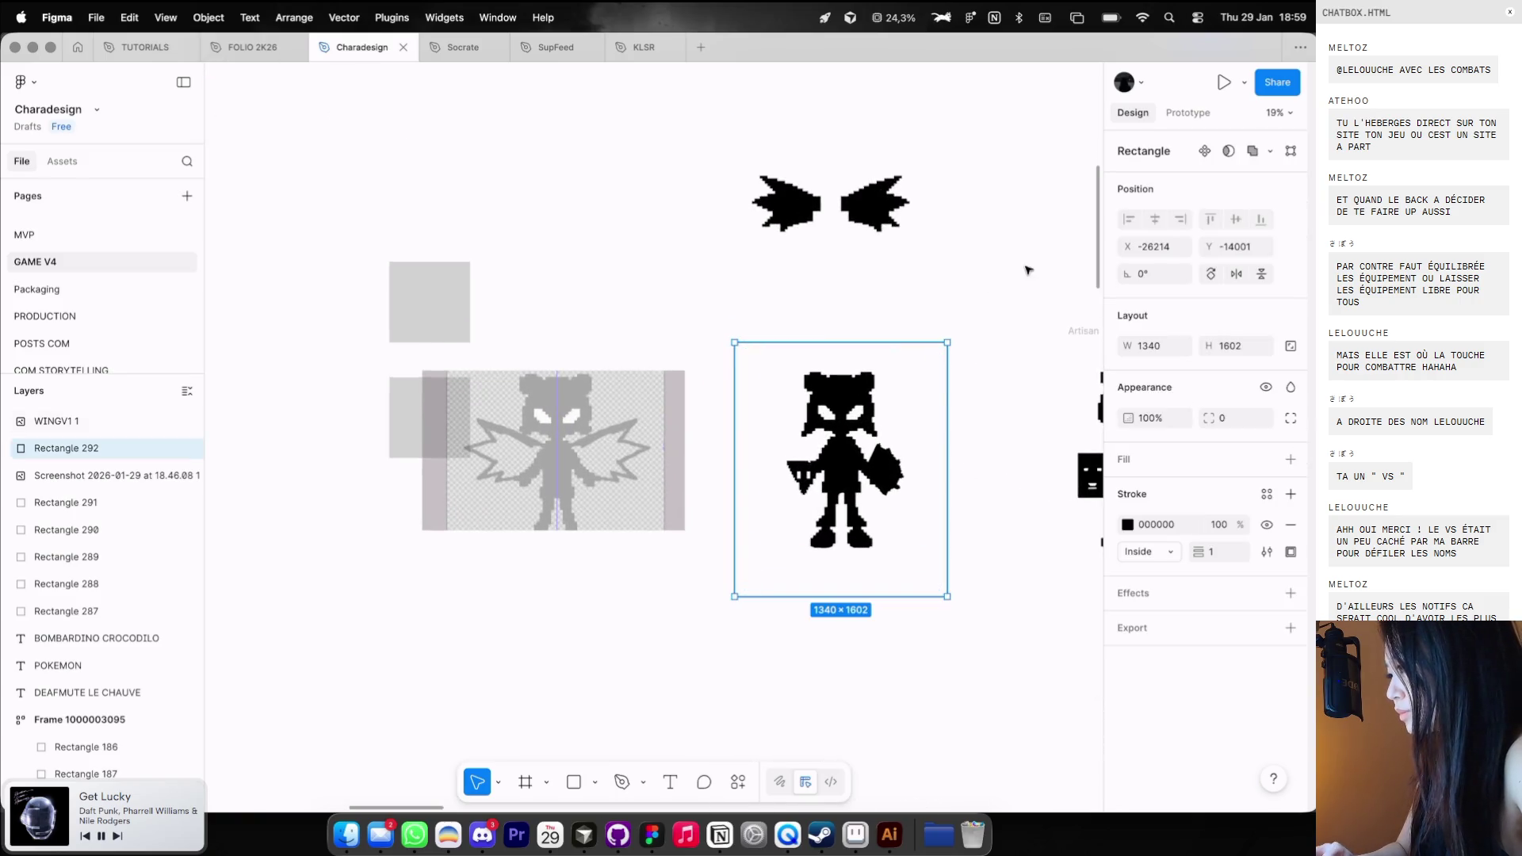
{"action": "key", "text": "ctrl+alt+g"}
{"action": "left_click", "coordinate": [1137, 151]}
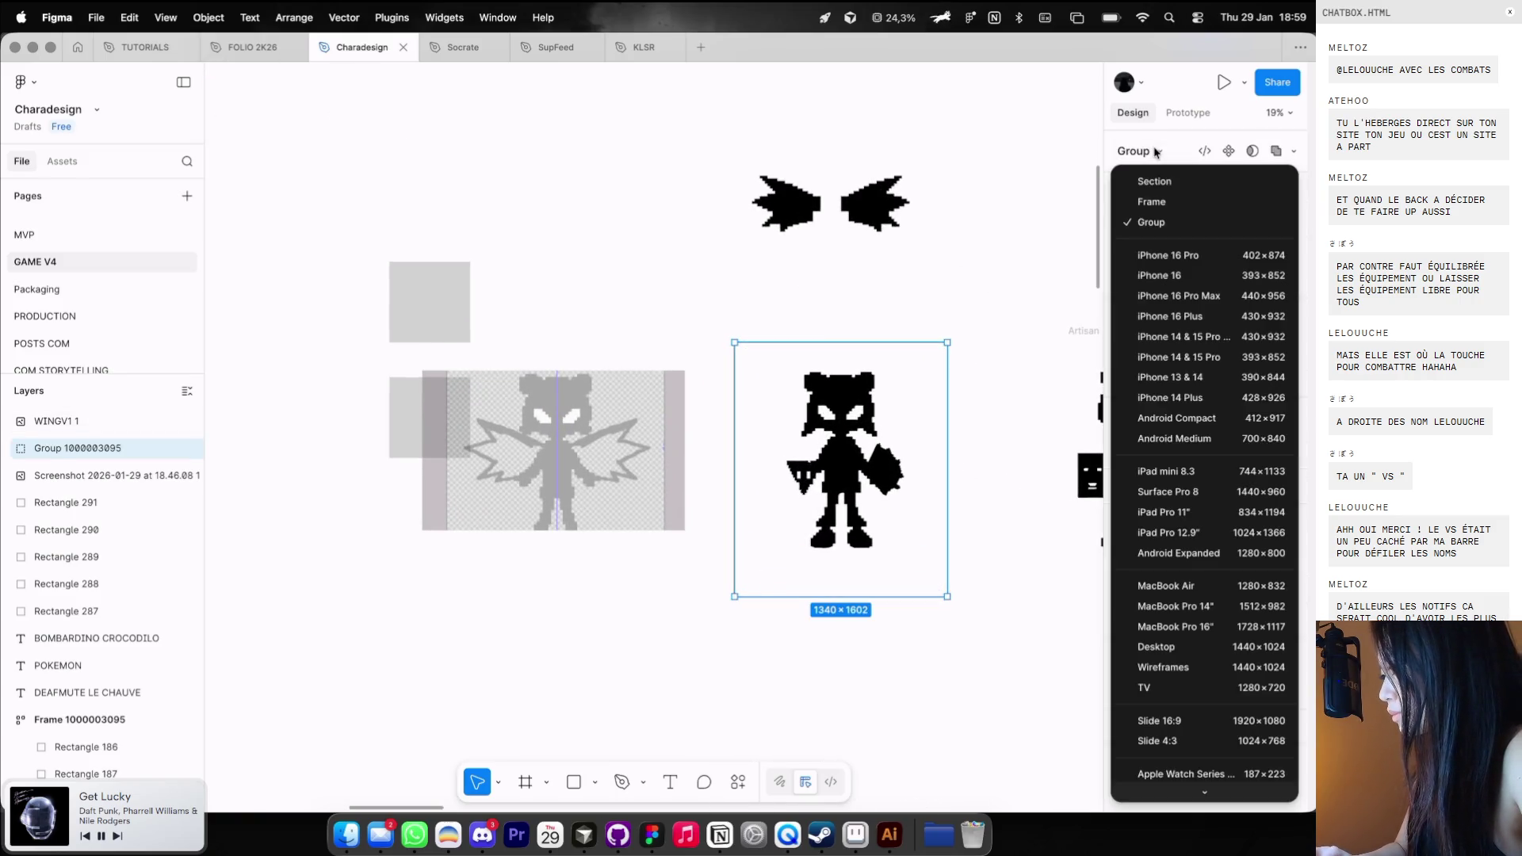
{"action": "left_click", "coordinate": [1151, 207]}
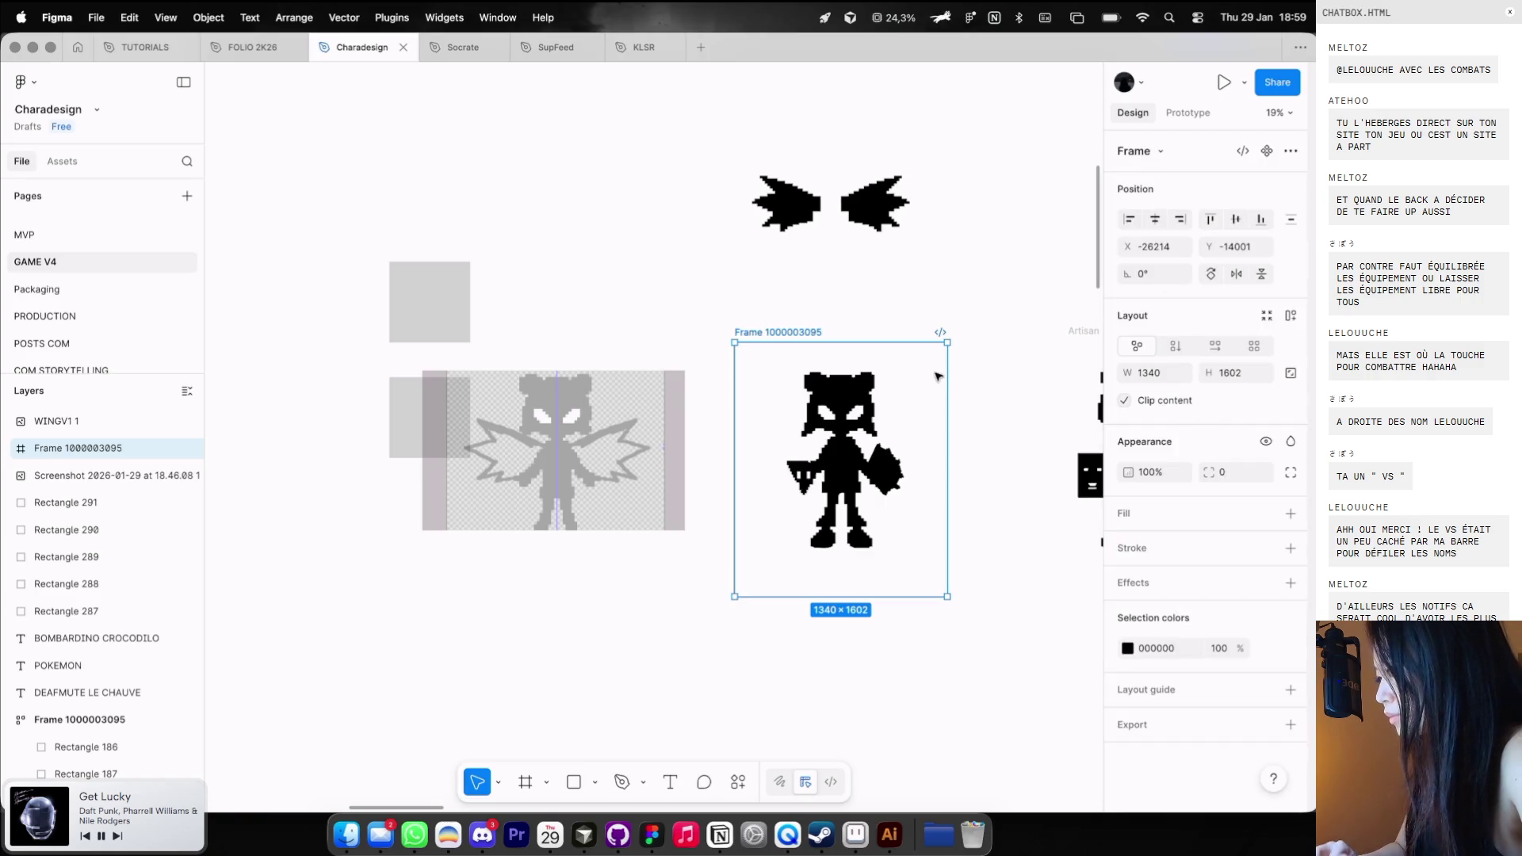
Paste the traced Illustrator wings onto the canvas as Layer_1.
{"action": "left_click", "coordinate": [11, 454]}
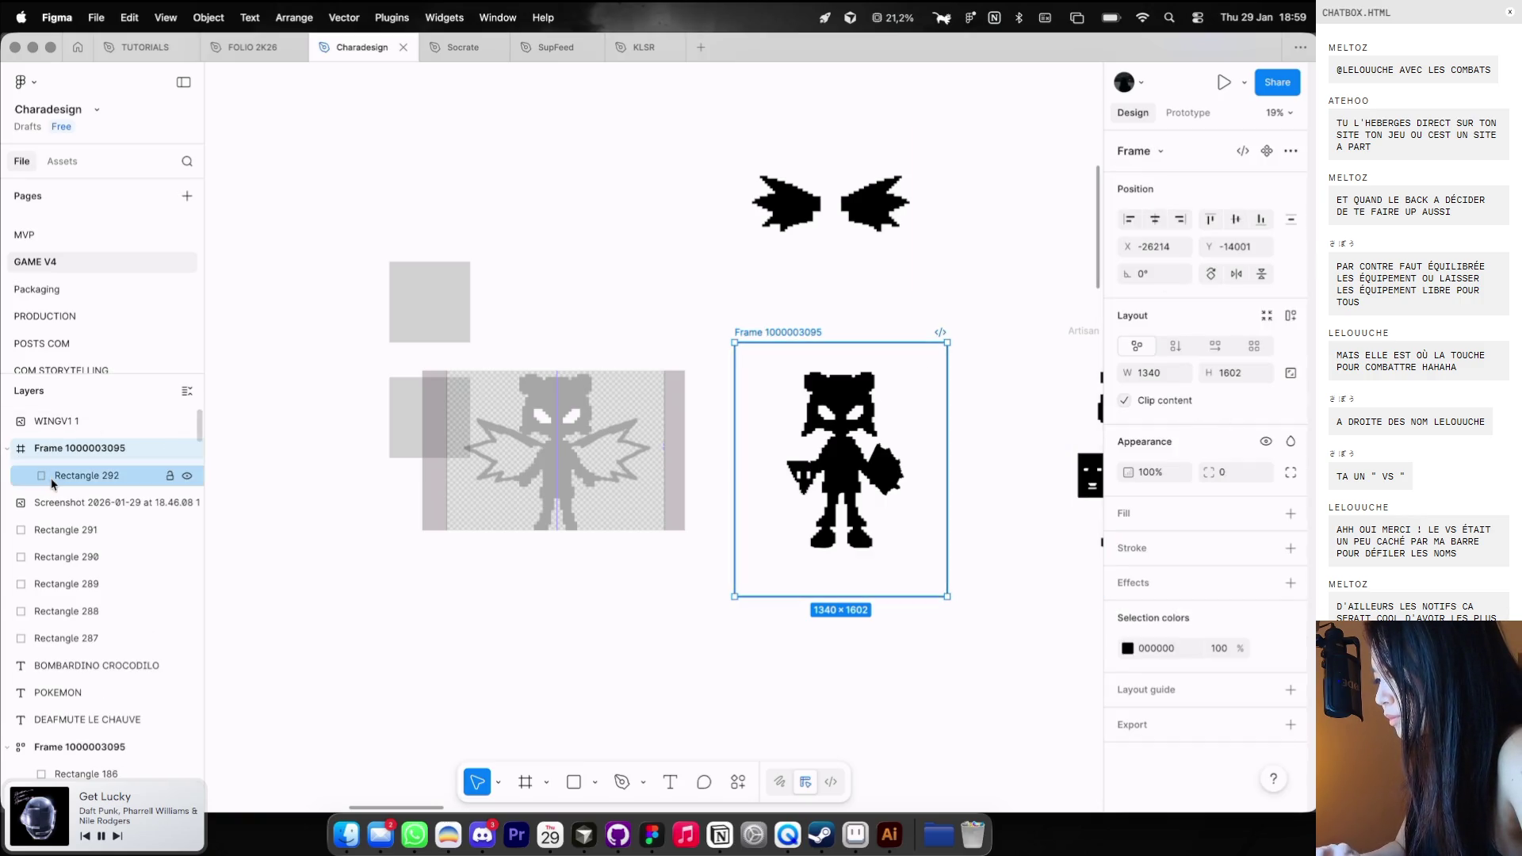
{"action": "left_click", "coordinate": [47, 476]}
{"action": "left_click", "coordinate": [673, 325]}
{"action": "left_click", "coordinate": [791, 332]}
{"action": "key", "text": "super+c"}
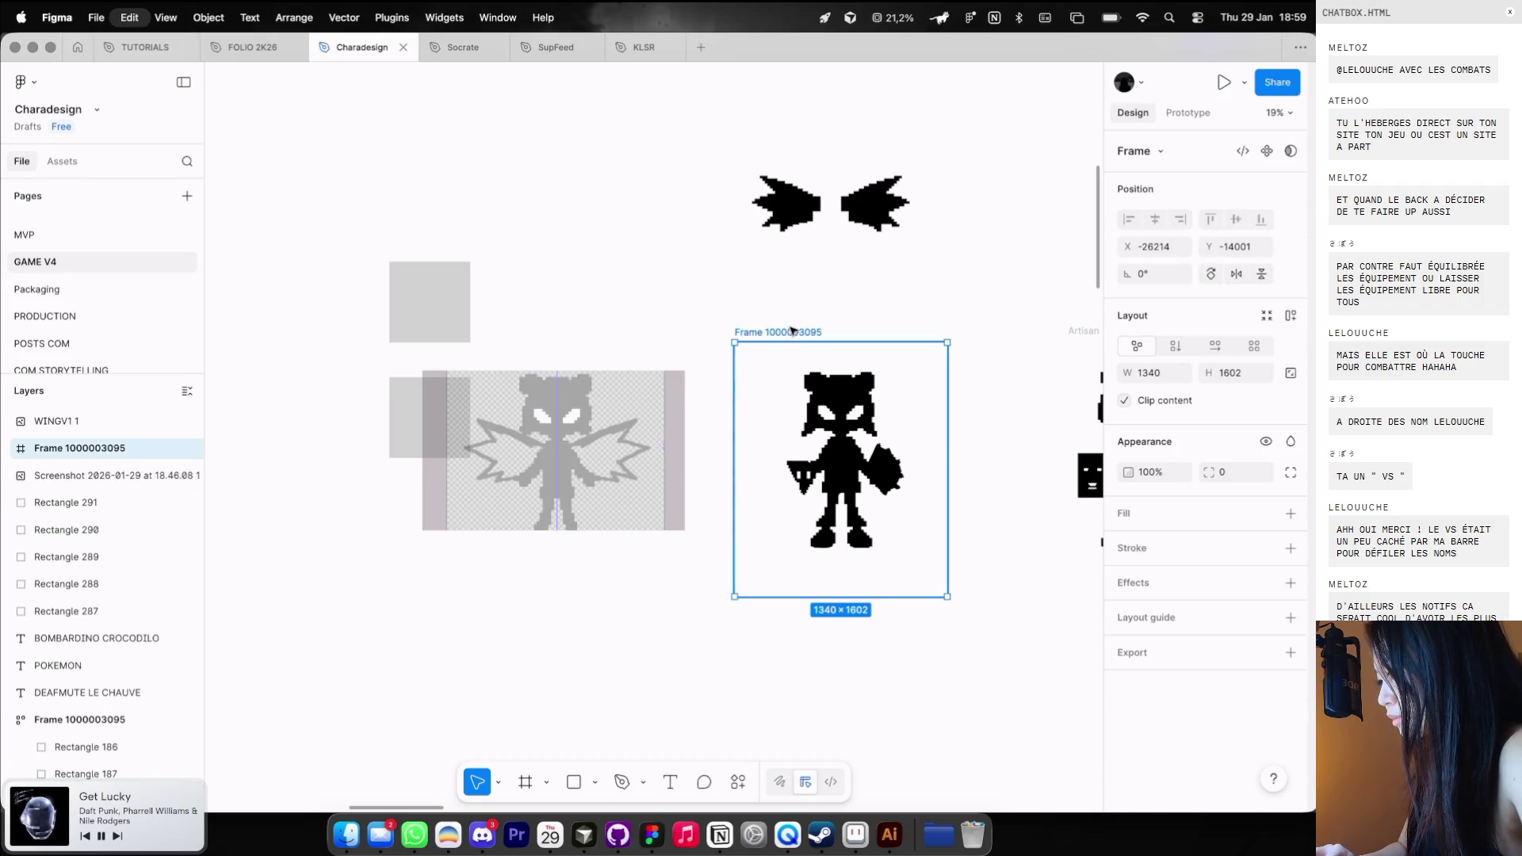
{"action": "key", "text": "super+v"}
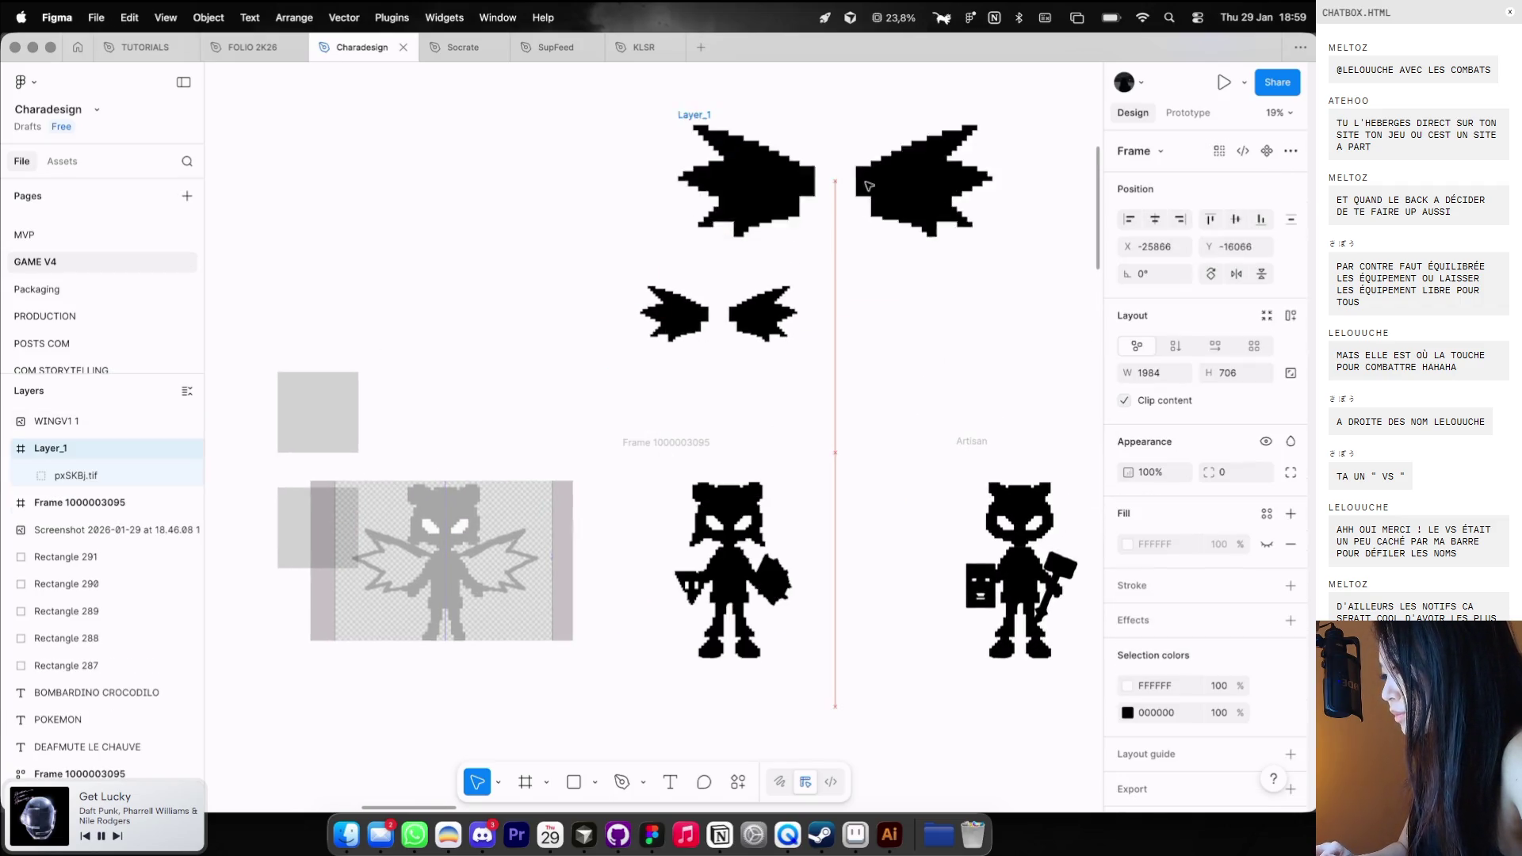
Delete the extra pasted Layer_1 wings frame.
{"action": "double_click", "coordinate": [749, 146]}
{"action": "left_click", "coordinate": [749, 146]}
{"action": "left_click", "coordinate": [935, 143], "text": "shift"}
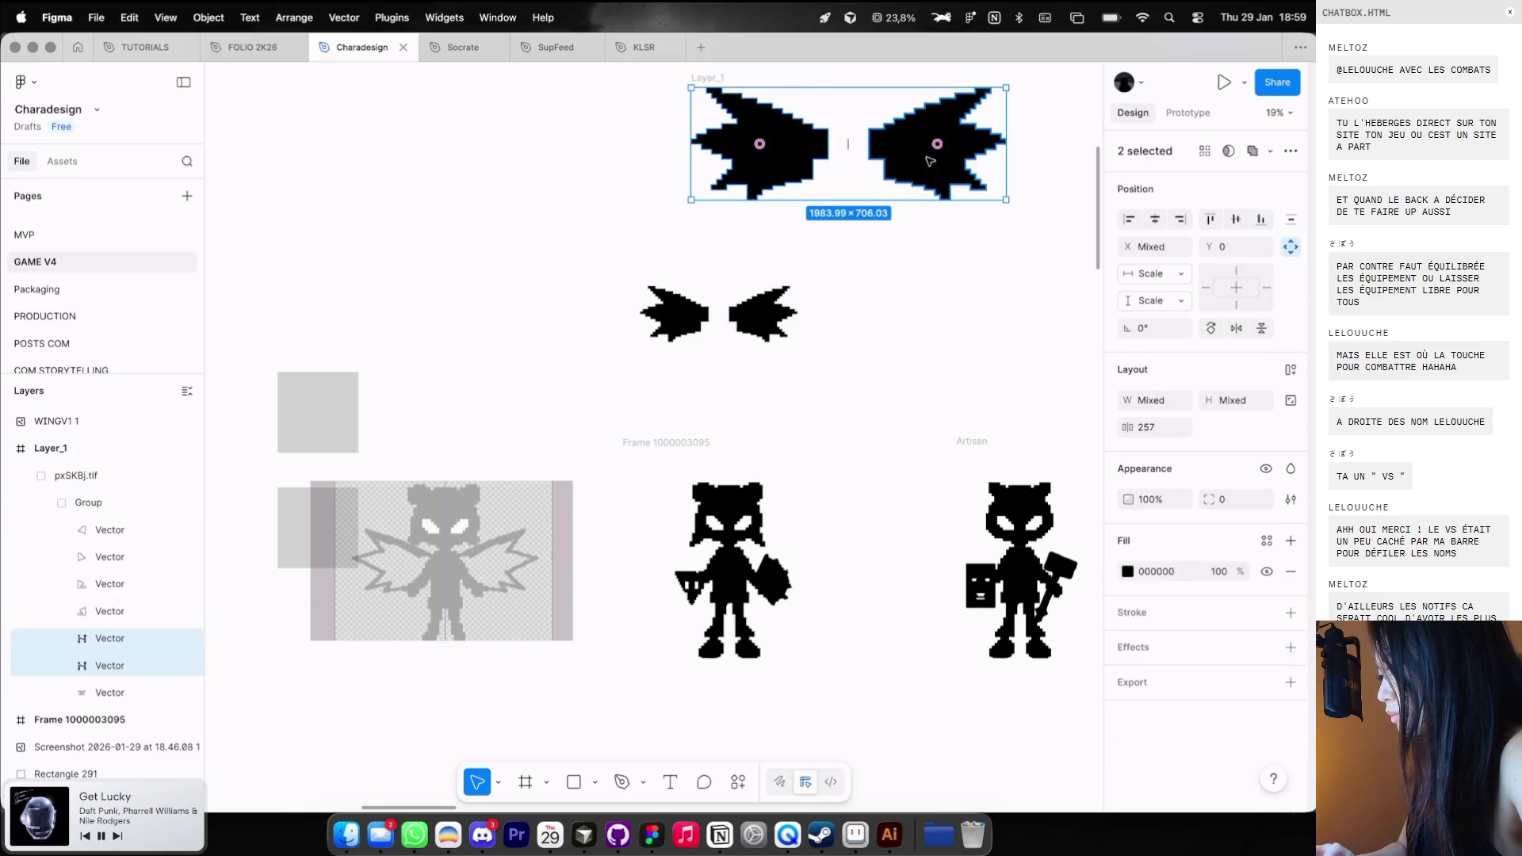
{"action": "left_click", "coordinate": [852, 301]}
{"action": "left_click", "coordinate": [708, 78]}
{"action": "key", "text": "Delete"}
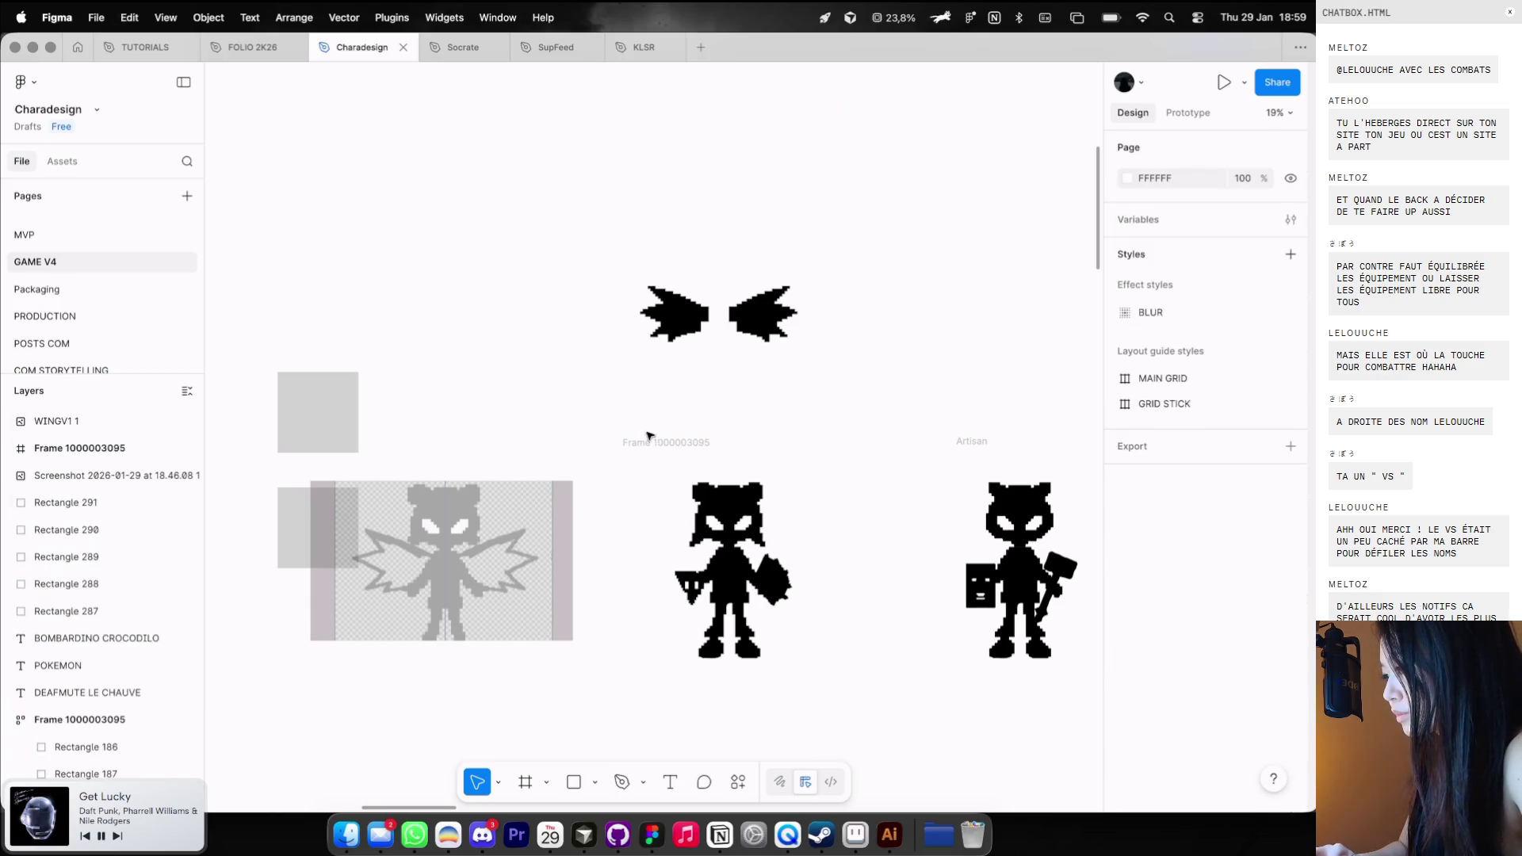
{"action": "left_click", "coordinate": [646, 440]}
{"action": "scroll", "coordinate": [646, 443], "scroll_direction": "down", "scroll_amount": 1}
{"action": "key", "text": "super+v"}
{"action": "left_click_drag", "start_coordinate": [818, 357], "coordinate": [760, 444]}
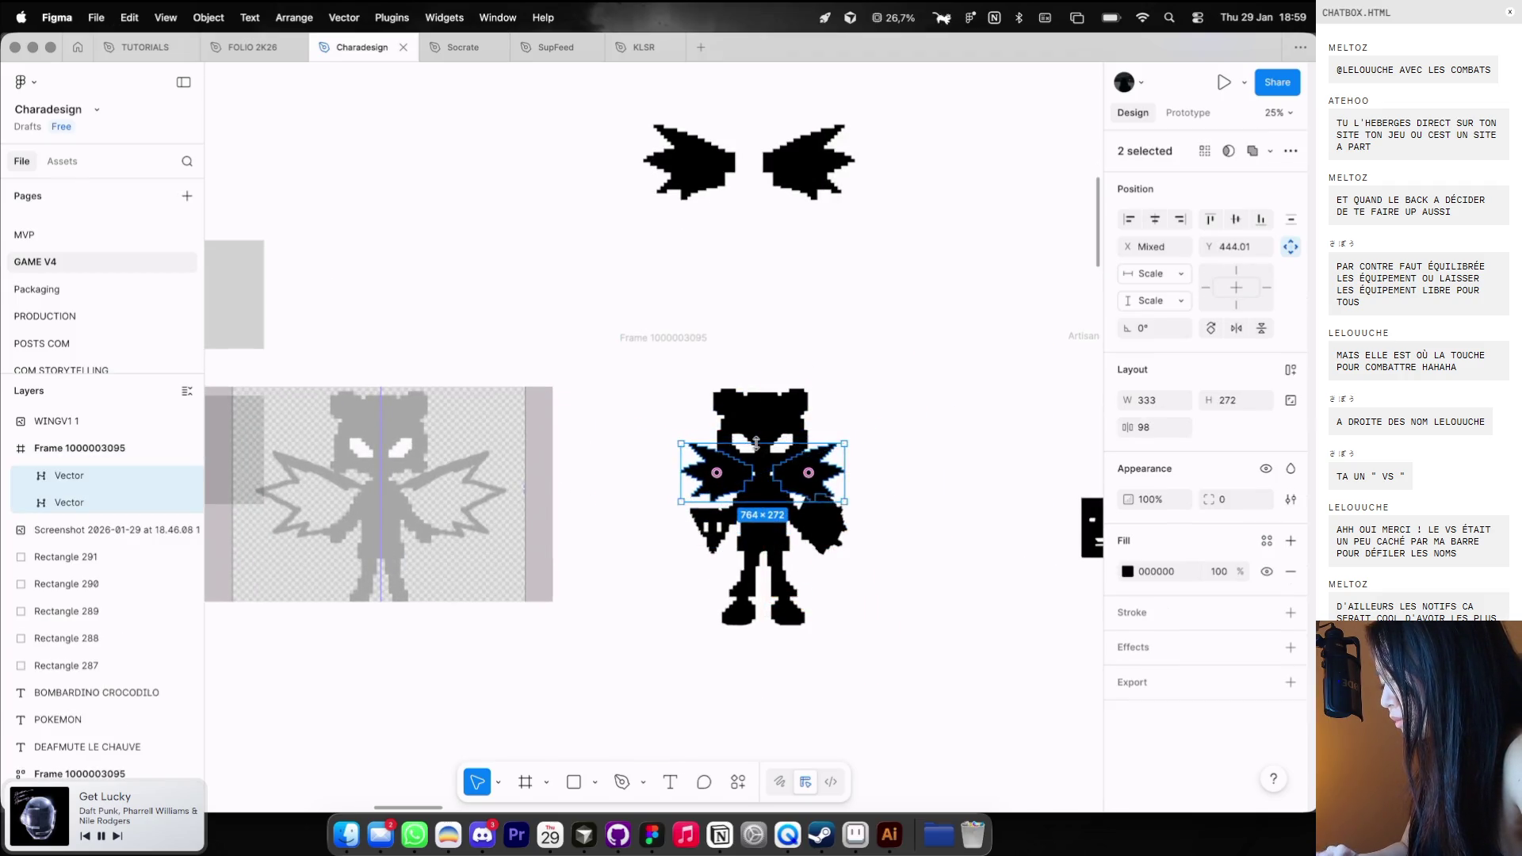
Group the wings and scale the group to 1039.27 × 370 across the upper body.
{"action": "scroll", "coordinate": [759, 444], "scroll_direction": "up", "scroll_amount": 3}
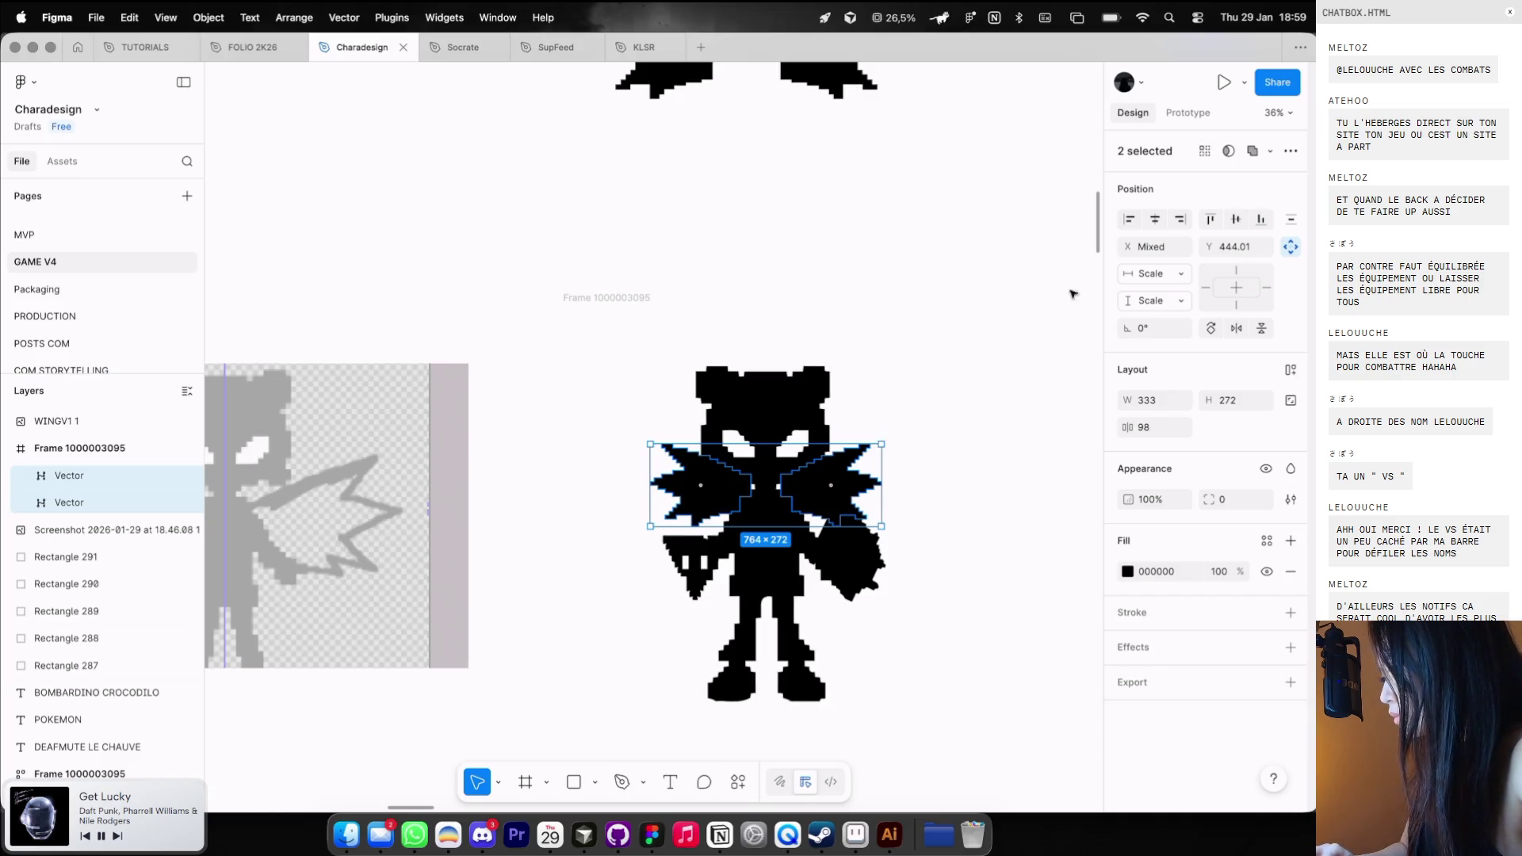
{"action": "key", "text": "super+g"}
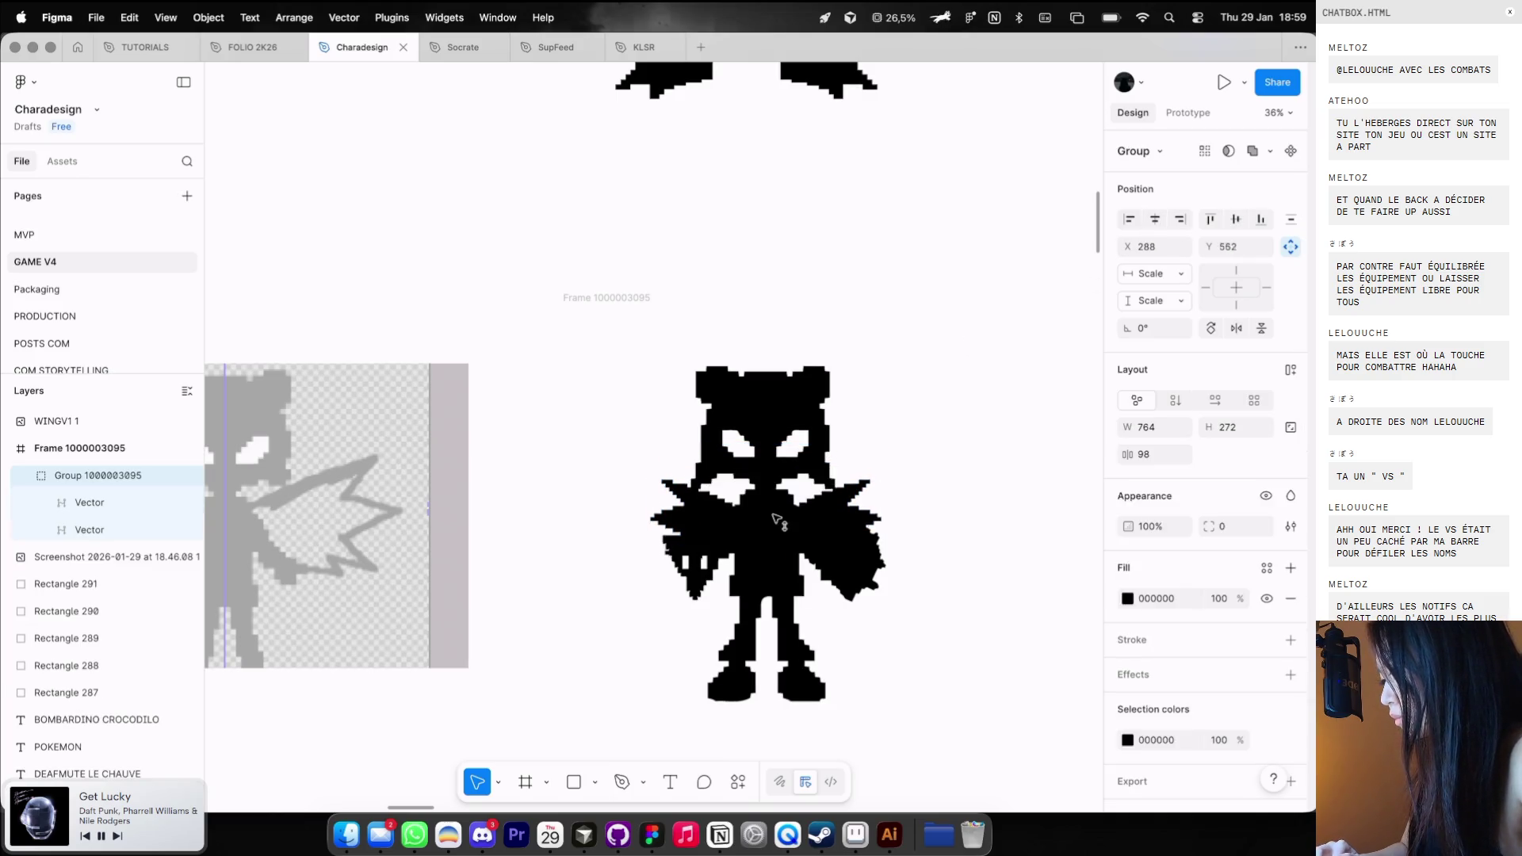
{"action": "mouse_move", "coordinate": [775, 491]}
{"action": "left_mouse_down"}
{"action": "mouse_move", "coordinate": [774, 439]}
{"action": "mouse_move", "coordinate": [777, 476]}
{"action": "mouse_move", "coordinate": [830, 546]}
{"action": "mouse_move", "coordinate": [824, 515]}
{"action": "mouse_move", "coordinate": [834, 554]}
{"action": "mouse_move", "coordinate": [725, 555]}
{"action": "left_mouse_up"}
{"action": "scroll", "coordinate": [775, 485], "scroll_direction": "down", "scroll_amount": 3}
{"action": "key", "text": "Escape"}
{"action": "scroll", "coordinate": [743, 529], "scroll_direction": "down", "scroll_amount": 2}
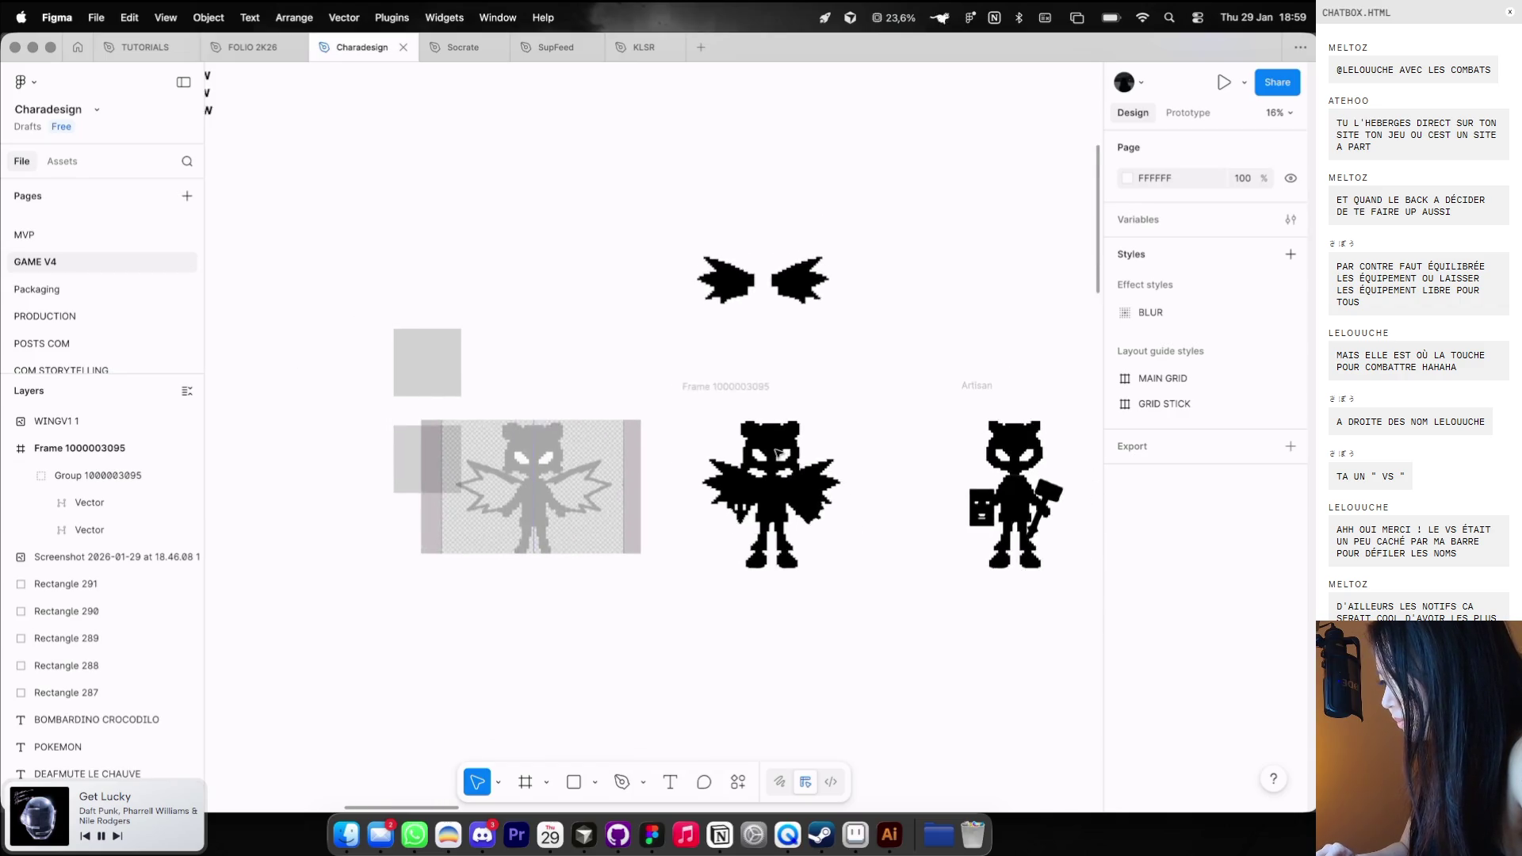
Move the wing group up over the head and change the wing frame's stacking order.
{"action": "scroll", "coordinate": [792, 492], "scroll_direction": "up", "scroll_amount": 5}
{"action": "left_click", "coordinate": [846, 450]}
{"action": "left_click_drag", "start_coordinate": [847, 450], "coordinate": [842, 417]}
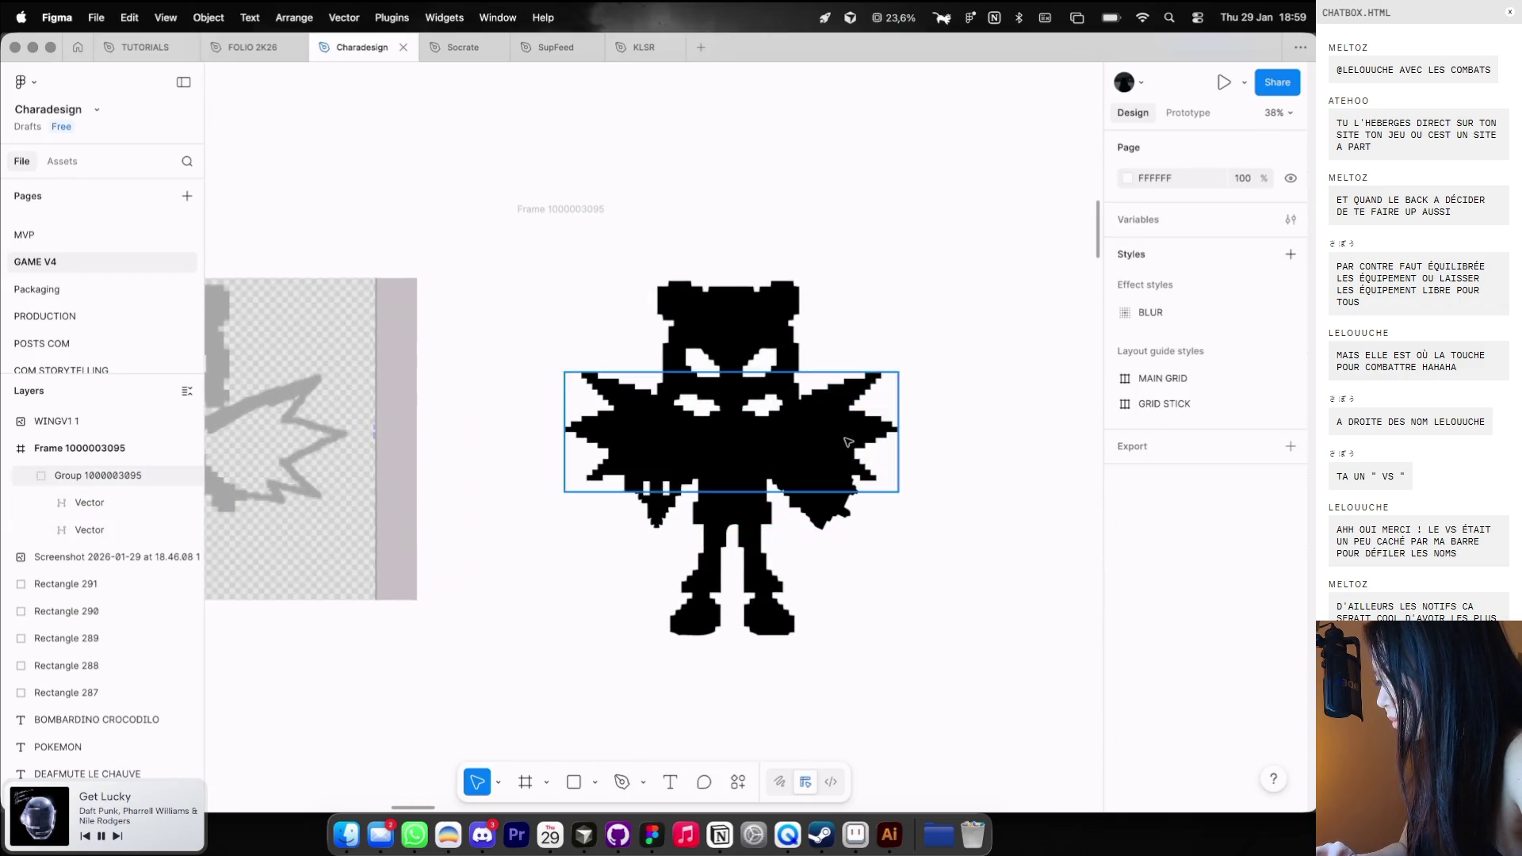
{"action": "right_click", "coordinate": [838, 434]}
{"action": "scroll", "coordinate": [819, 371], "scroll_direction": "down", "scroll_amount": 3}
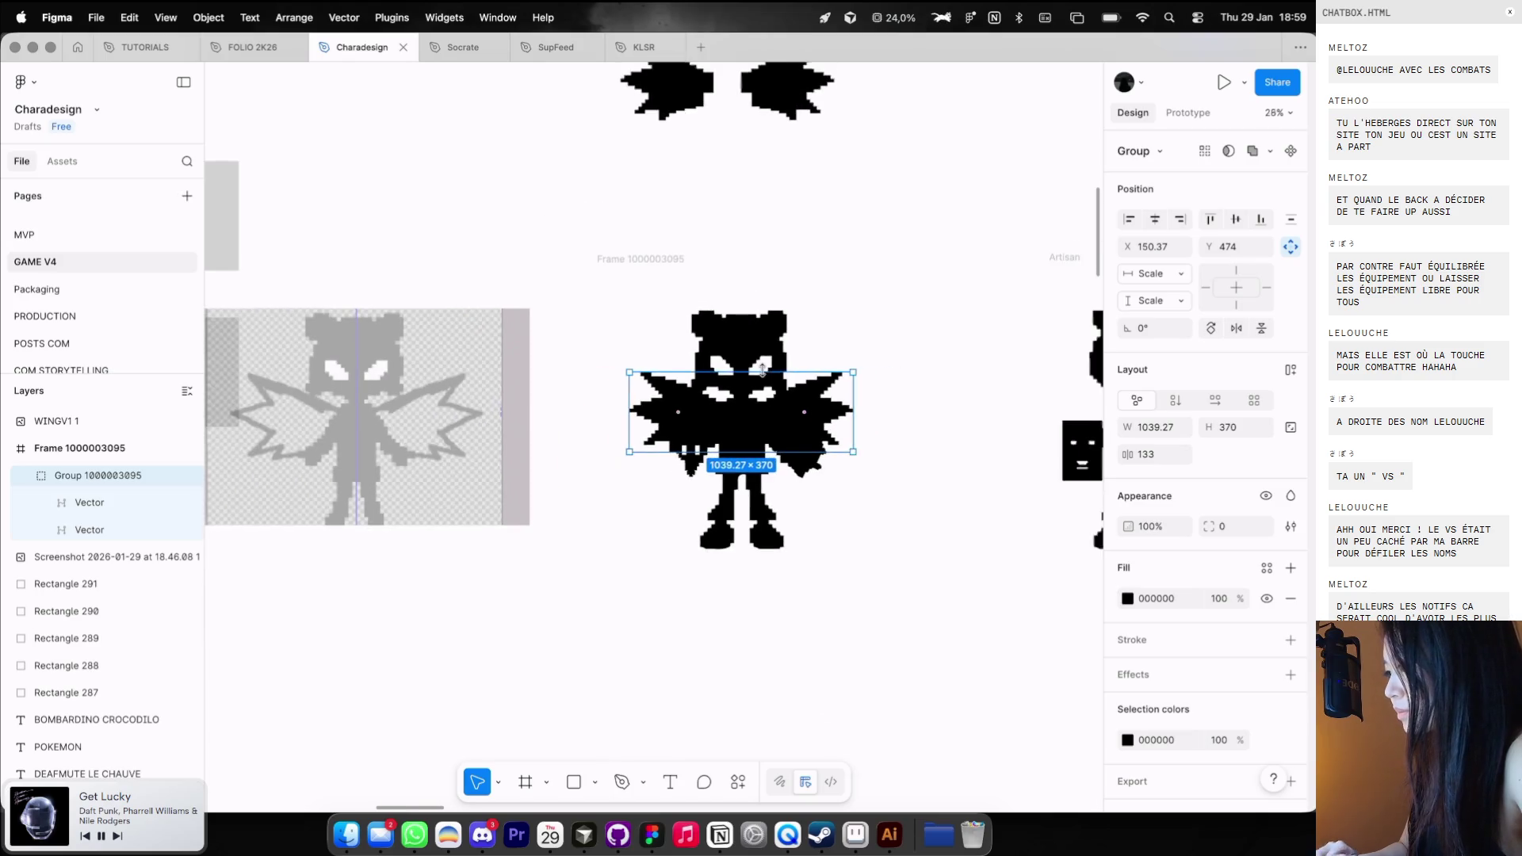
{"action": "left_click", "coordinate": [622, 258]}
{"action": "right_click", "coordinate": [623, 259]}
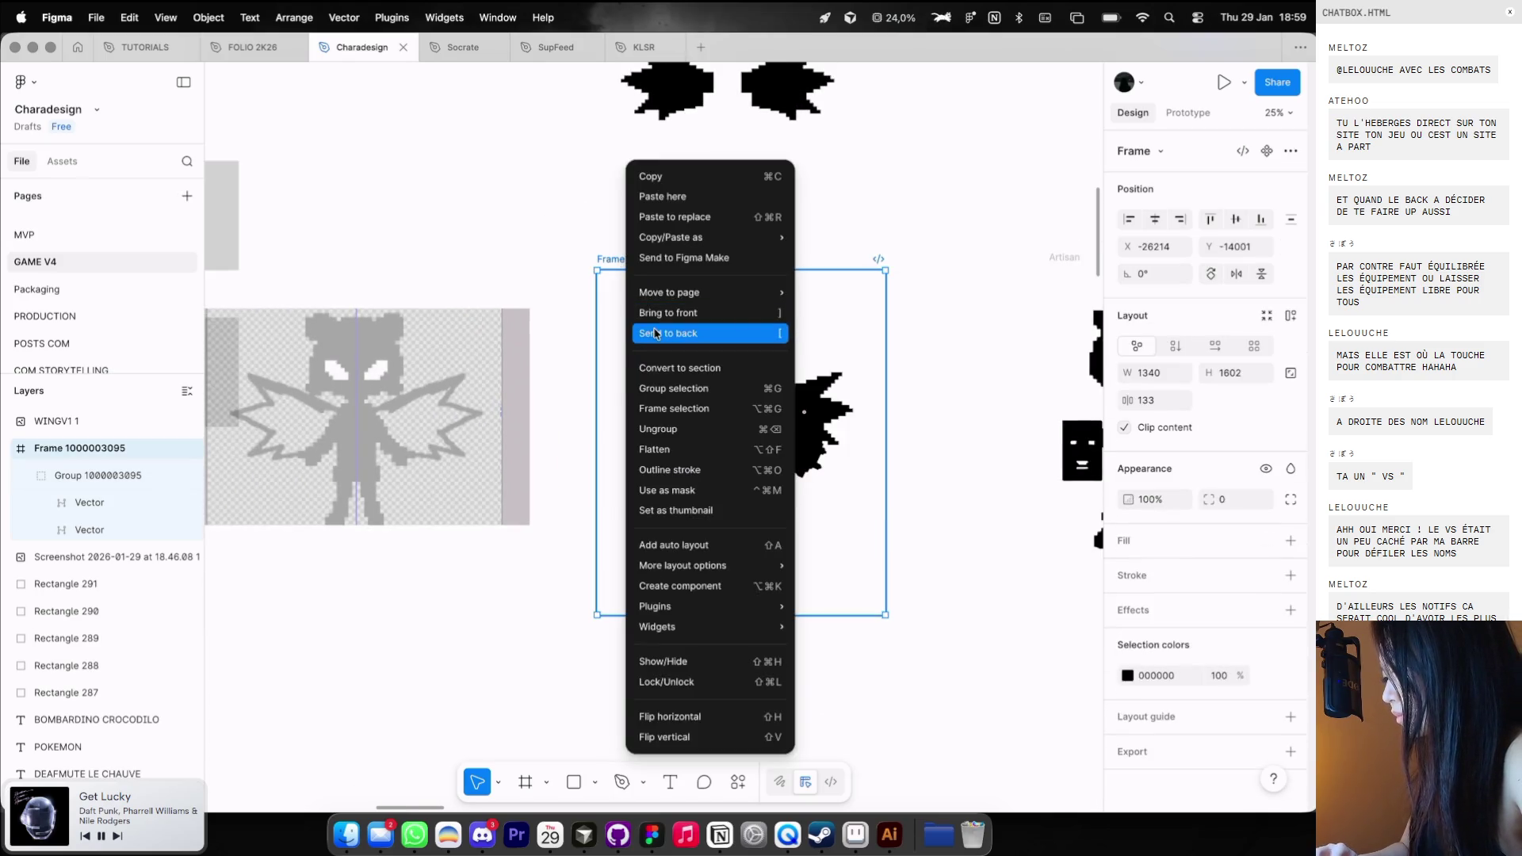
{"action": "left_click", "coordinate": [654, 318]}
Try red, reddish and brown tints on the wings, settling on dark grey 595959.
{"action": "left_click", "coordinate": [1127, 675]}
{"action": "left_click_drag", "start_coordinate": [1059, 579], "coordinate": [1106, 402]}
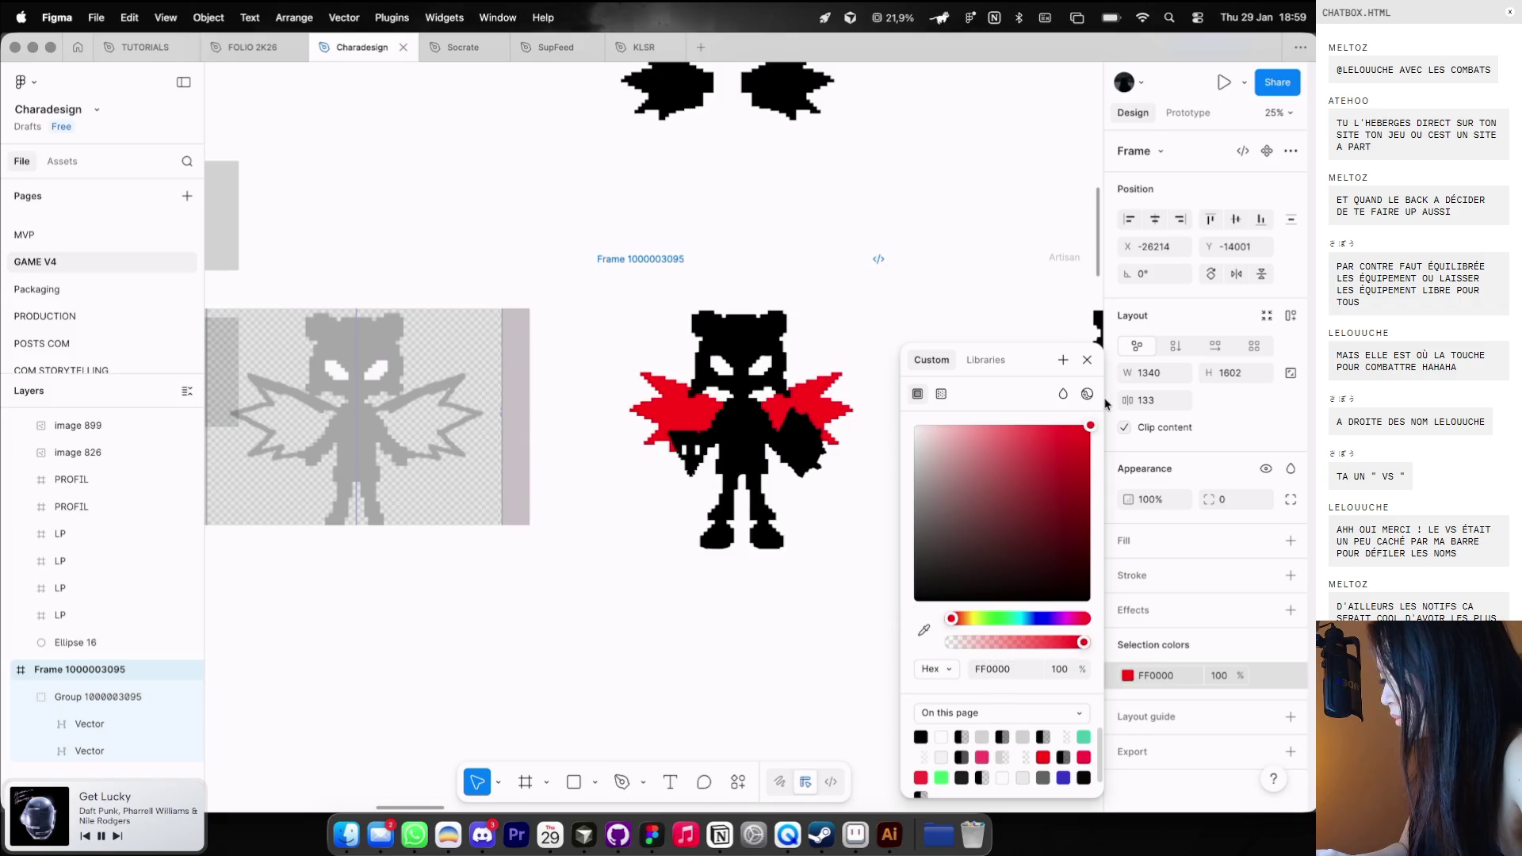
{"action": "scroll", "coordinate": [918, 242], "scroll_direction": "down", "scroll_amount": 2}
{"action": "scroll", "coordinate": [918, 242], "scroll_direction": "right", "scroll_amount": 2}
{"action": "scroll", "coordinate": [918, 243], "scroll_direction": "down", "scroll_amount": 2}
{"action": "left_click_drag", "start_coordinate": [971, 498], "coordinate": [861, 516]}
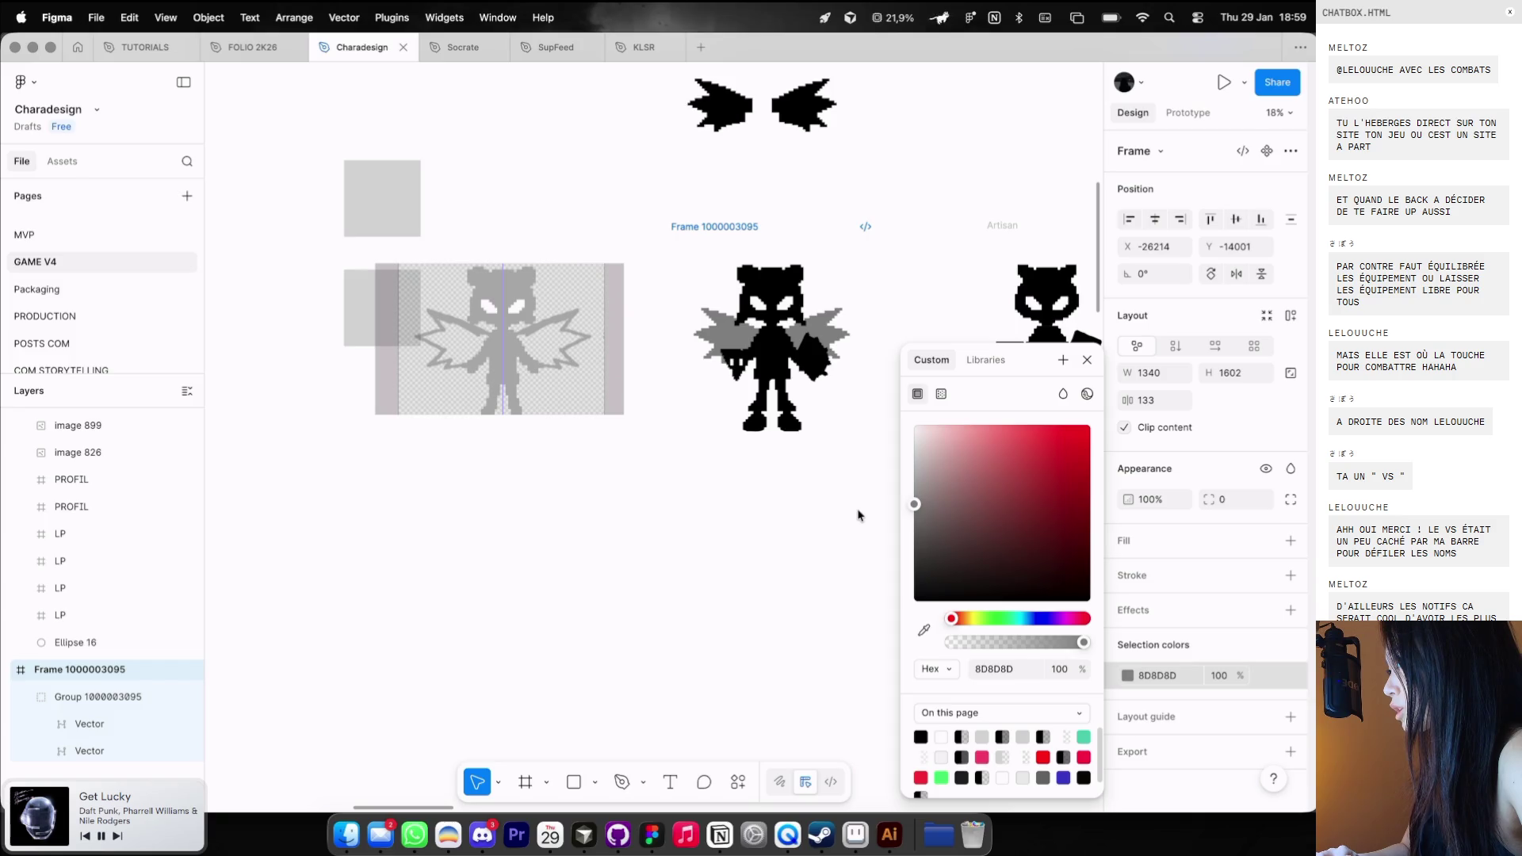
{"action": "left_click", "coordinate": [987, 473]}
{"action": "mouse_move", "coordinate": [988, 475]}
{"action": "left_mouse_down"}
{"action": "mouse_move", "coordinate": [917, 492]}
{"action": "mouse_move", "coordinate": [931, 543]}
{"action": "mouse_move", "coordinate": [935, 499]}
{"action": "mouse_move", "coordinate": [864, 544]}
{"action": "left_mouse_up"}
{"action": "scroll", "coordinate": [864, 545], "scroll_direction": "right", "scroll_amount": 3}
{"action": "left_click", "coordinate": [949, 541]}
{"action": "left_click_drag", "start_coordinate": [1097, 444], "coordinate": [914, 545]}
{"action": "left_click", "coordinate": [986, 359]}
{"action": "left_click", "coordinate": [927, 359]}
Switch the wing fill to a linear gradient from 000000 to grey.
{"action": "left_click", "coordinate": [942, 394]}
{"action": "left_click", "coordinate": [972, 546]}
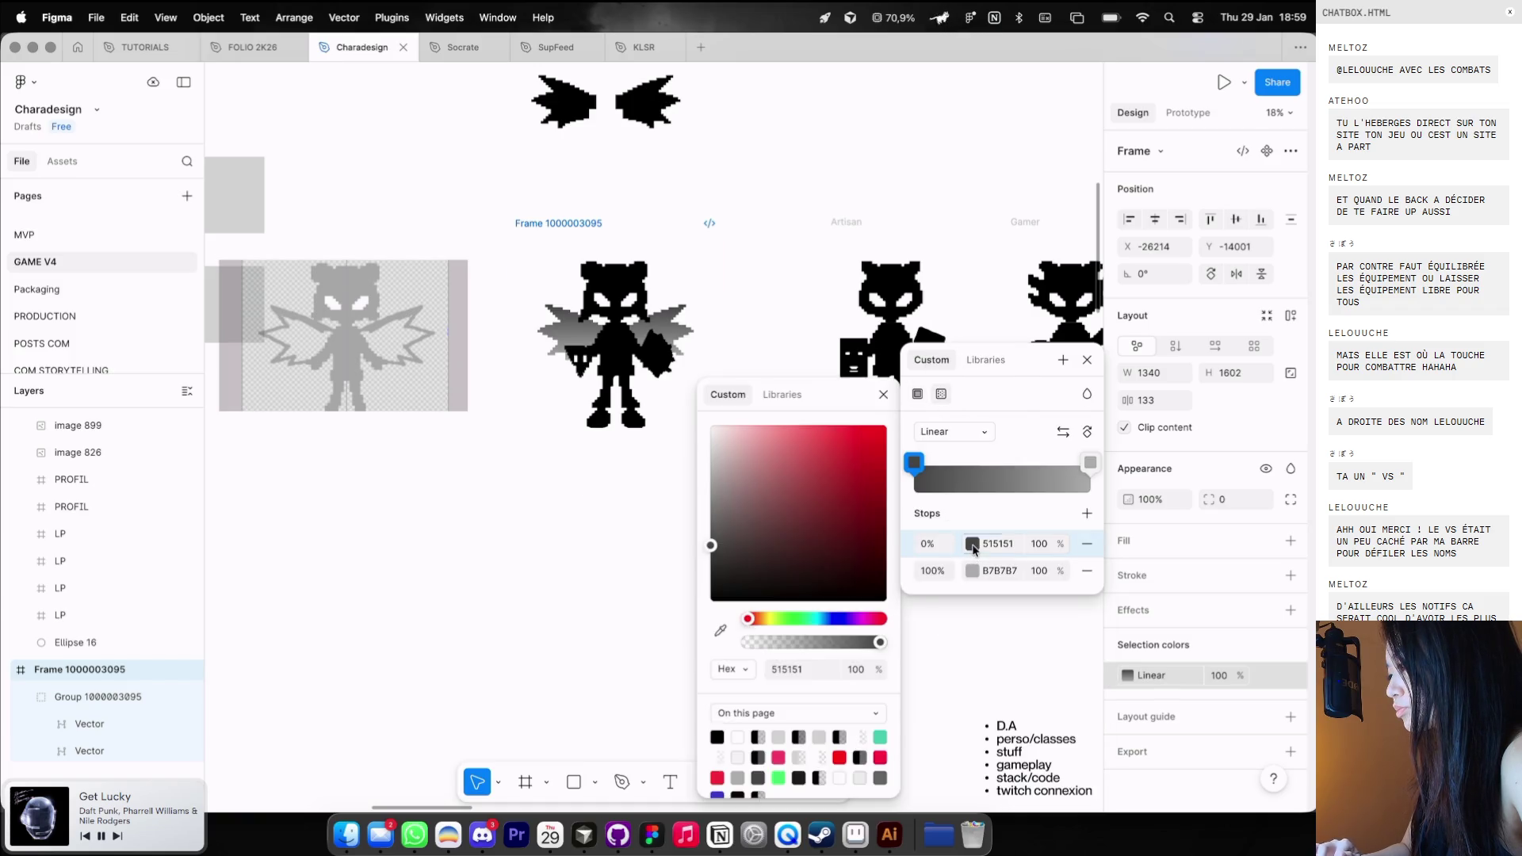
{"action": "left_click_drag", "start_coordinate": [816, 568], "coordinate": [710, 601]}
{"action": "left_click", "coordinate": [973, 570]}
{"action": "mouse_move", "coordinate": [711, 476]}
{"action": "left_mouse_down"}
{"action": "mouse_move", "coordinate": [713, 583]}
{"action": "mouse_move", "coordinate": [667, 536]}
{"action": "mouse_move", "coordinate": [622, 584]}
{"action": "mouse_move", "coordinate": [602, 503]}
{"action": "mouse_move", "coordinate": [589, 504]}
{"action": "left_mouse_up"}
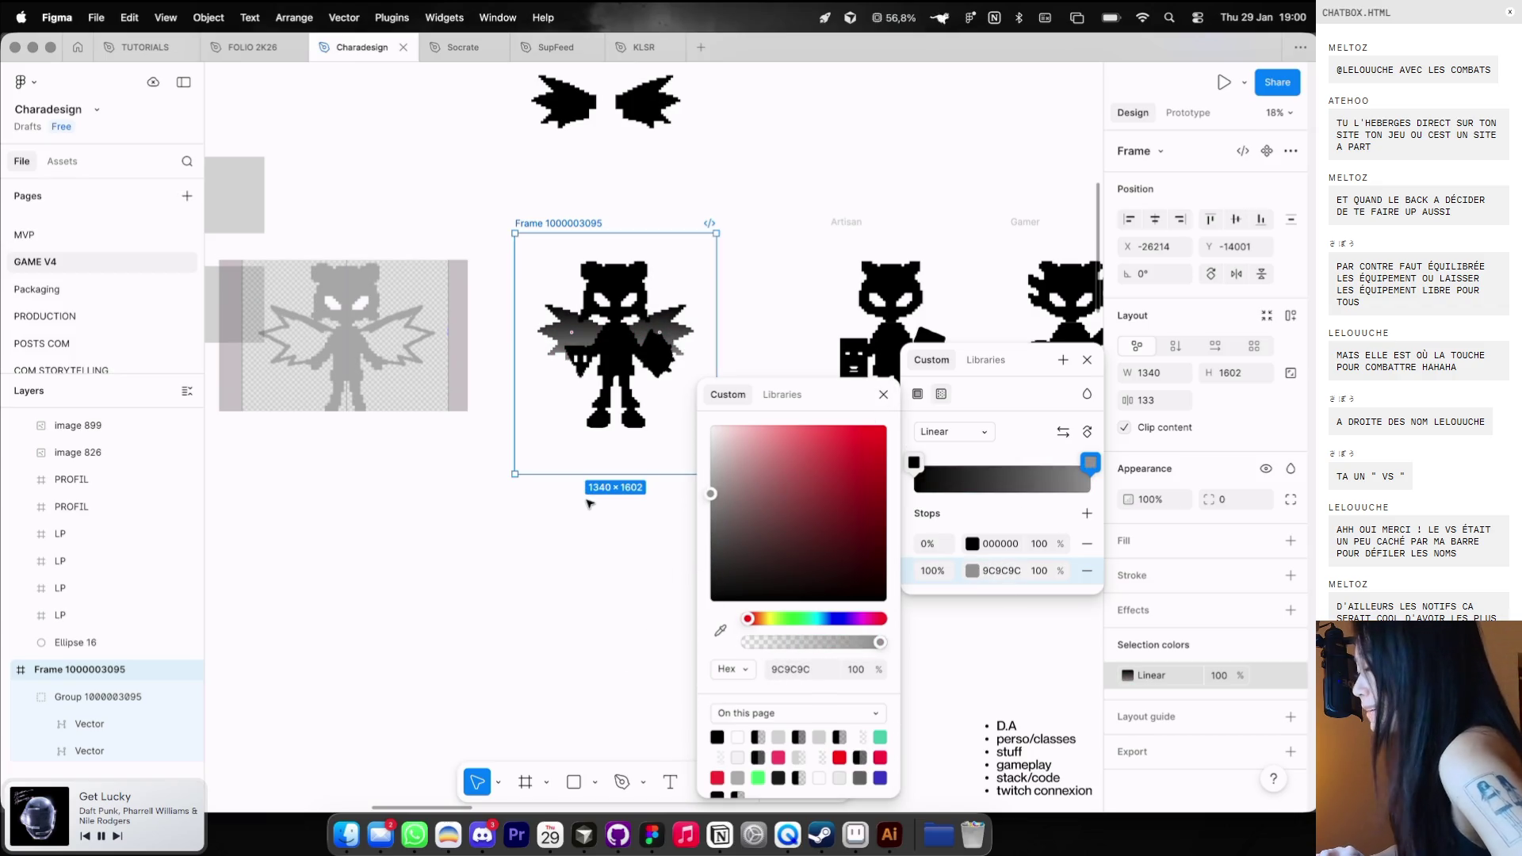
{"action": "key", "text": "Escape"}
{"action": "scroll", "coordinate": [586, 497], "scroll_direction": "left", "scroll_amount": 5}
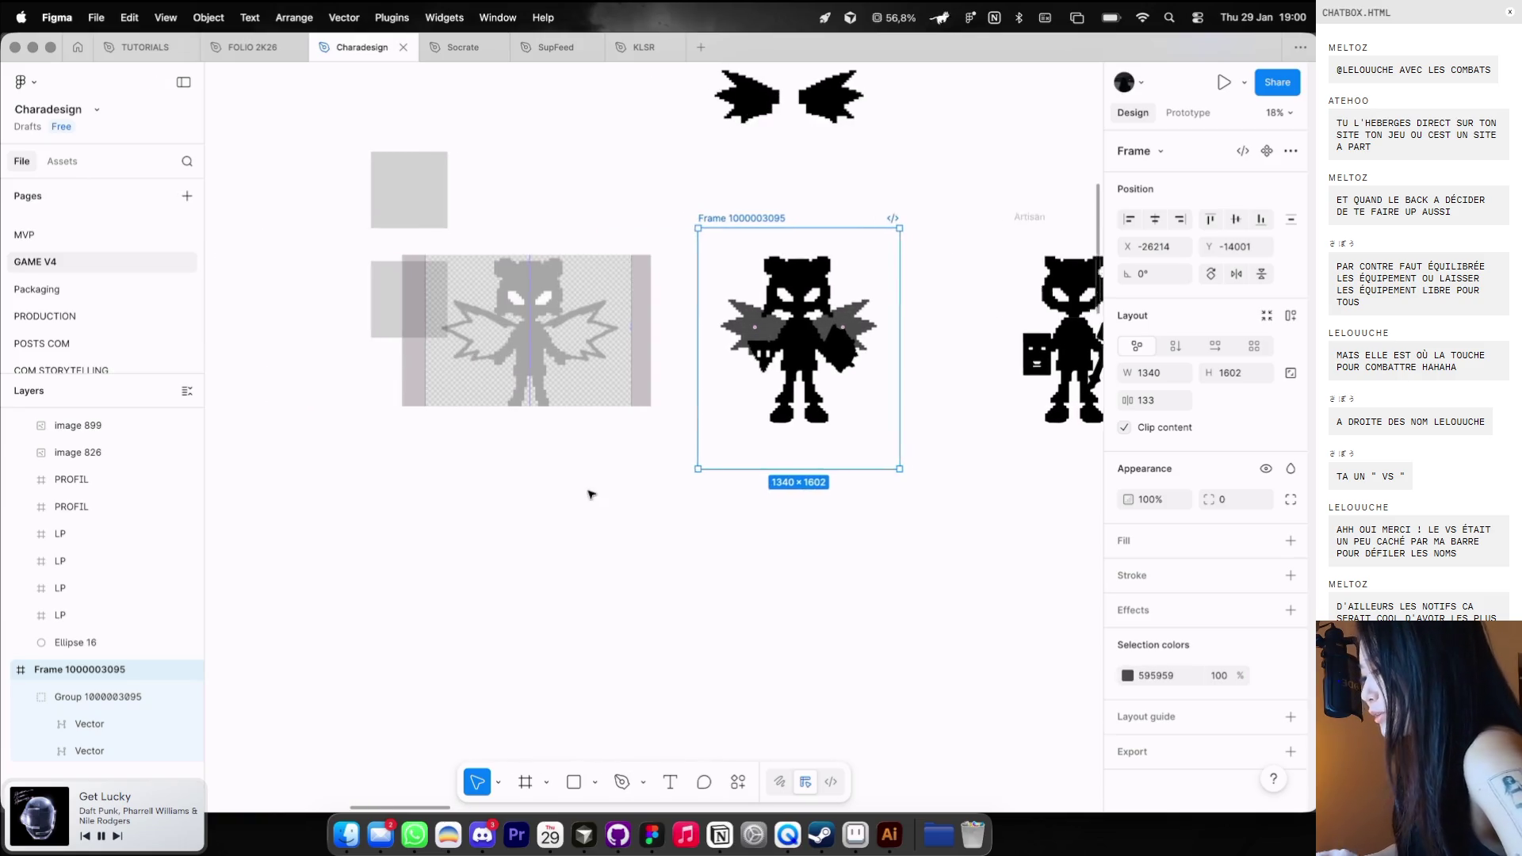
Recolour the wings solid black and move their frame left of the characters.
{"action": "left_click", "coordinate": [1127, 675]}
{"action": "left_click_drag", "start_coordinate": [910, 536], "coordinate": [913, 605]}
{"action": "left_click", "coordinate": [706, 733]}
{"action": "scroll", "coordinate": [783, 259], "scroll_direction": "down", "scroll_amount": 3}
{"action": "mouse_move", "coordinate": [747, 228]}
{"action": "left_mouse_down"}
{"action": "mouse_move", "coordinate": [642, 295]}
{"action": "mouse_move", "coordinate": [250, 315]}
{"action": "left_mouse_up"}
Rename the frame Wing1 and duplicate the wing group above it.
{"action": "double_click", "coordinate": [251, 315]}
{"action": "type", "text": "Wind"}
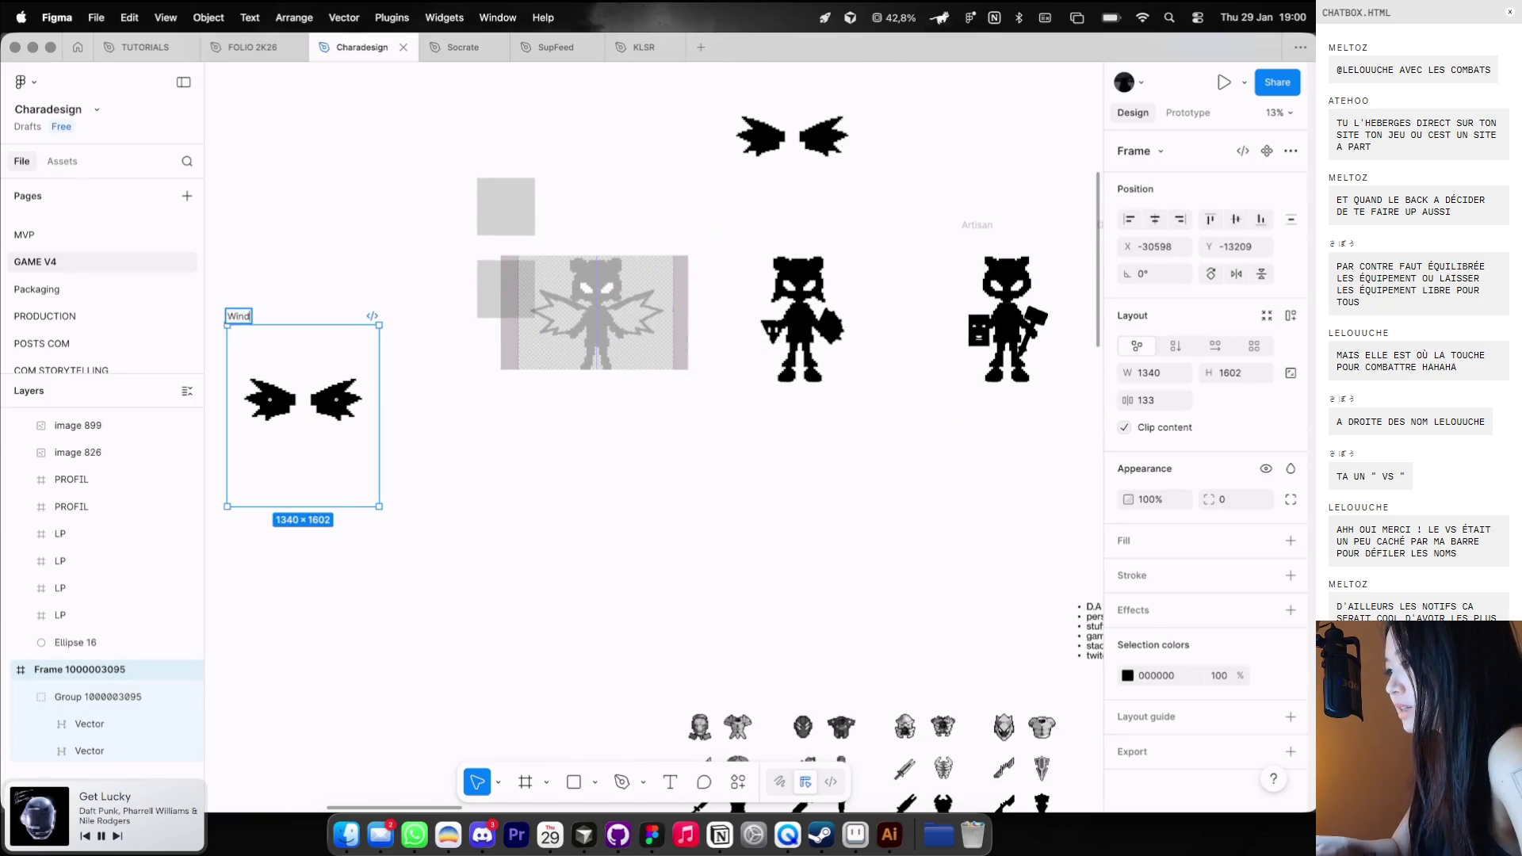
{"action": "type", "text": "1"}
{"action": "key", "text": "Return"}
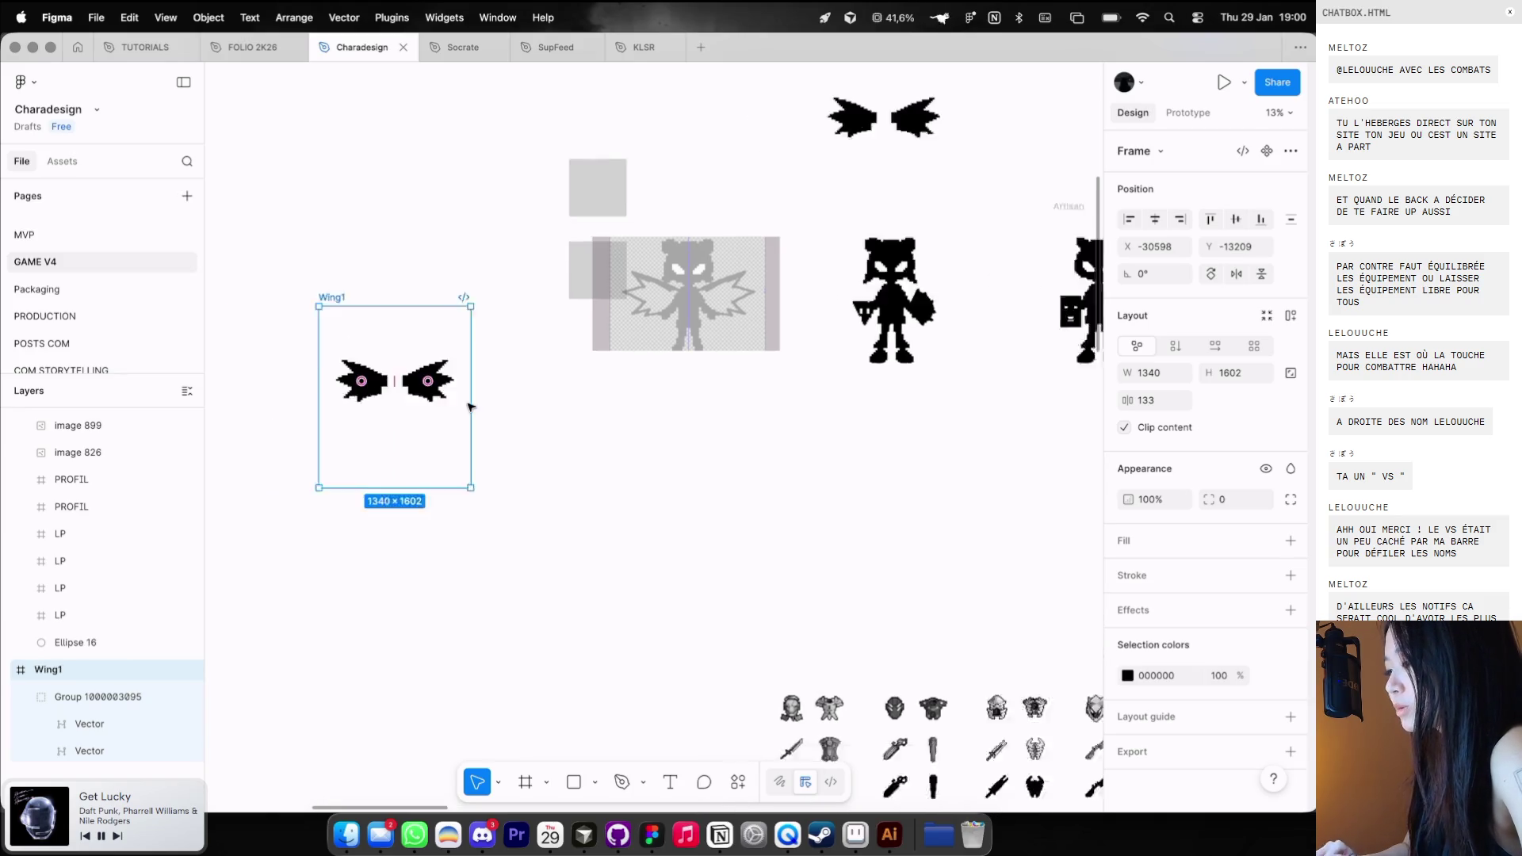
{"action": "scroll", "coordinate": [468, 408], "scroll_direction": "left", "scroll_amount": 3}
{"action": "left_click", "coordinate": [84, 708]}
{"action": "left_click_drag", "start_coordinate": [464, 352], "coordinate": [466, 134]}
Try ungrouping and flattening the wings, then undo to keep them grouped inside Wing1.
{"action": "left_click", "coordinate": [418, 290]}
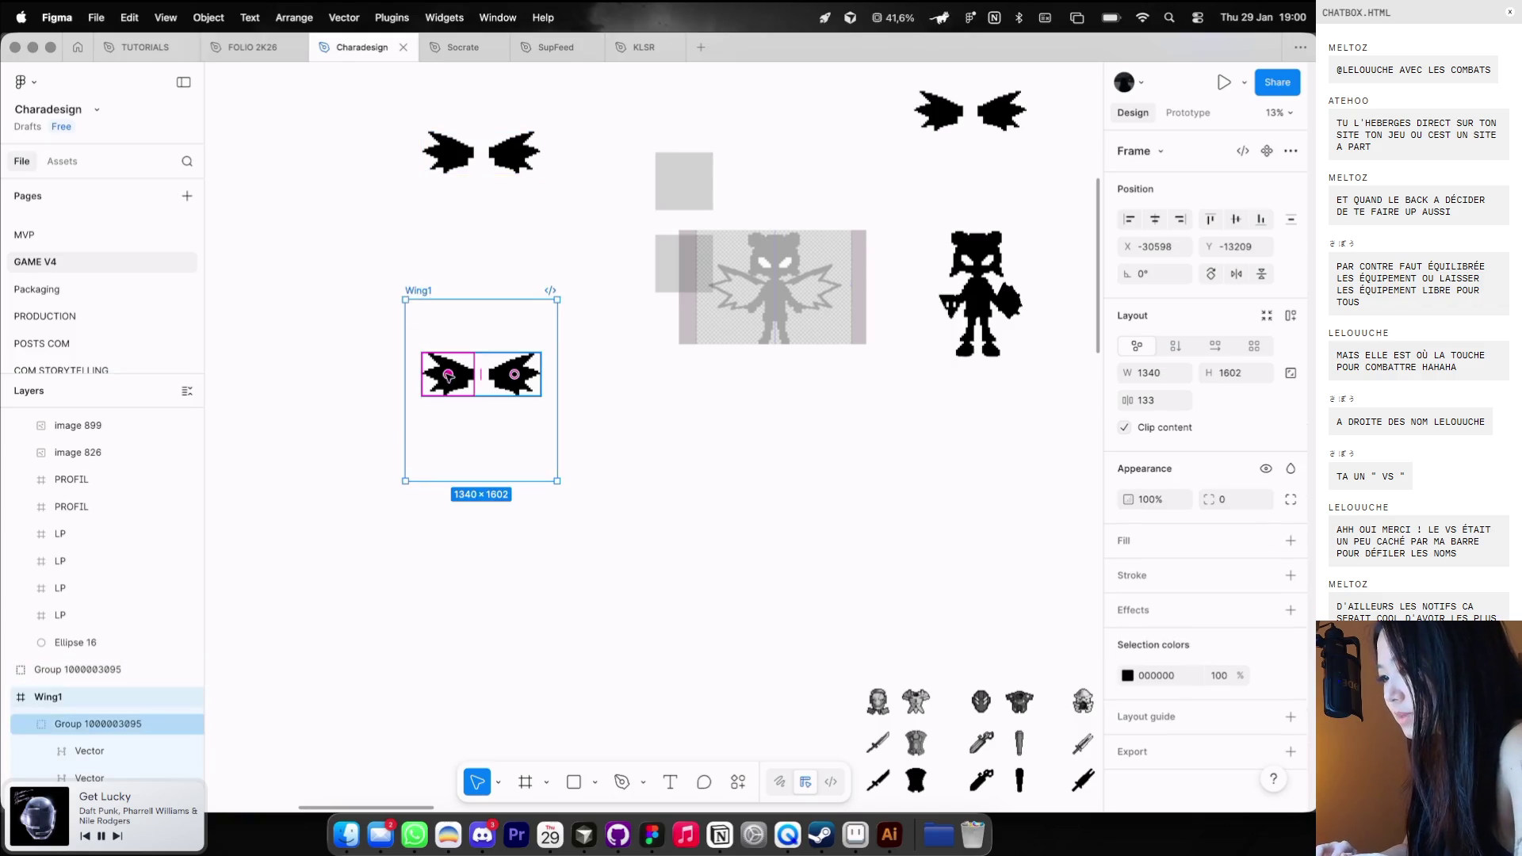
{"action": "key", "text": "super+shift+g"}
{"action": "left_click", "coordinate": [515, 380]}
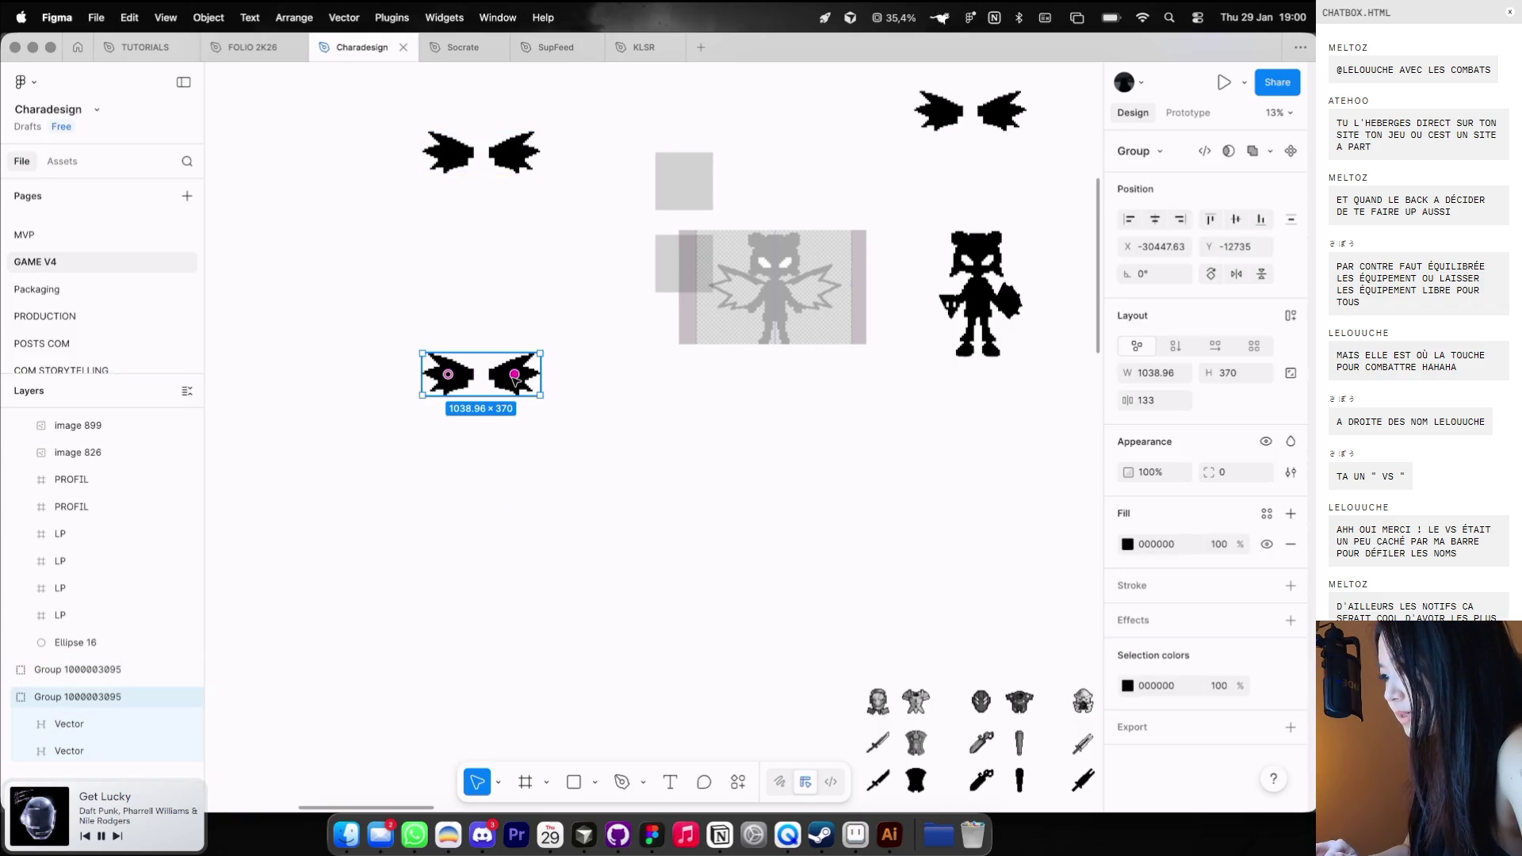
{"action": "key", "text": "super+e"}
{"action": "left_click", "coordinate": [512, 317]}
{"action": "left_click", "coordinate": [430, 358]}
{"action": "left_click", "coordinate": [421, 282]}
{"action": "key", "text": "super+z"}
{"action": "key", "text": "super+z"}
{"action": "key", "text": "super+z"}
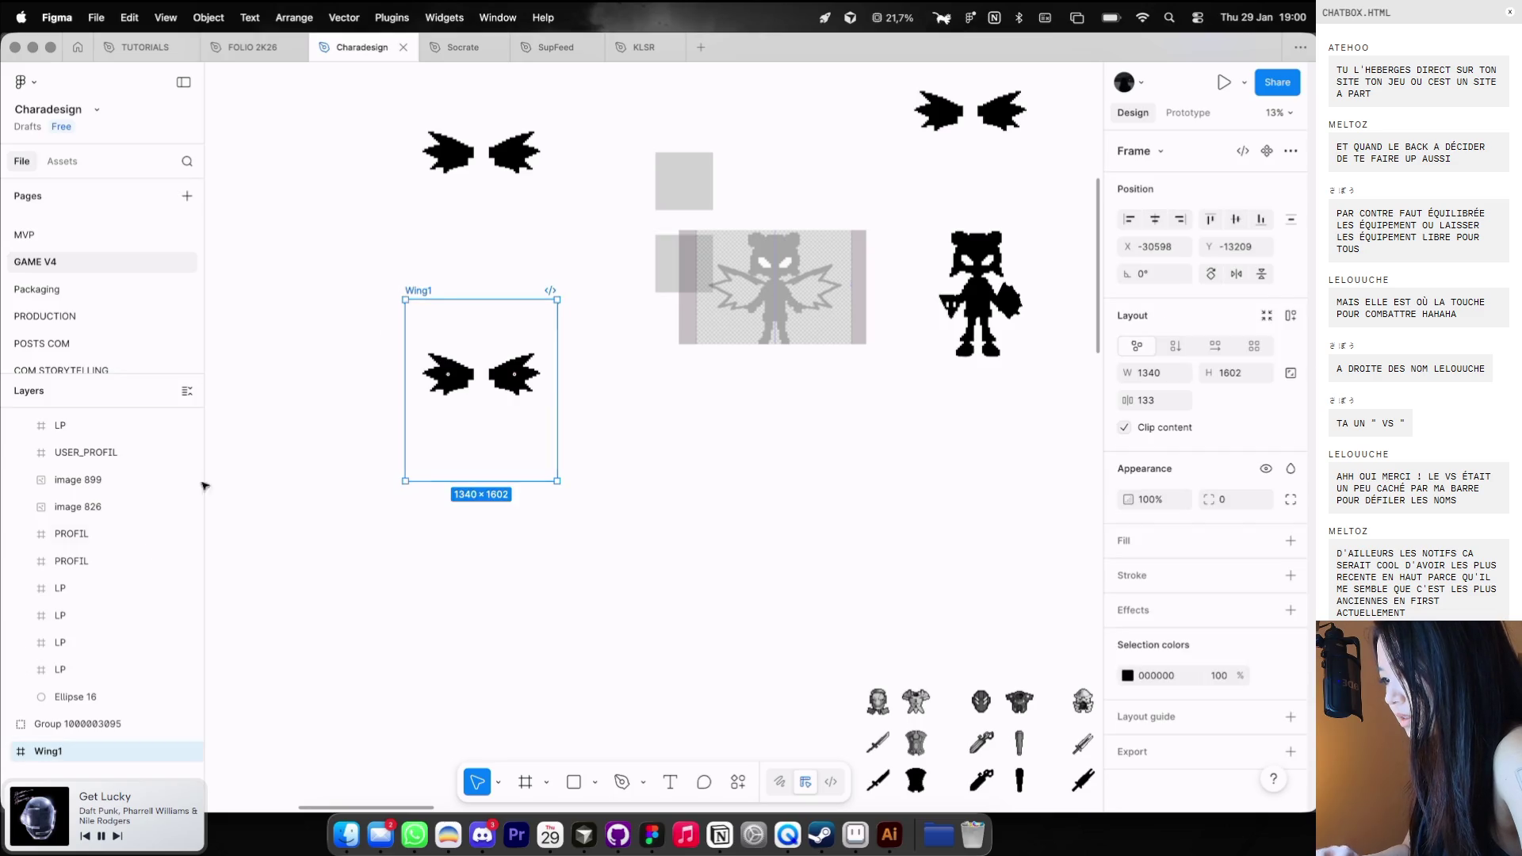
{"action": "left_click", "coordinate": [14, 754]}
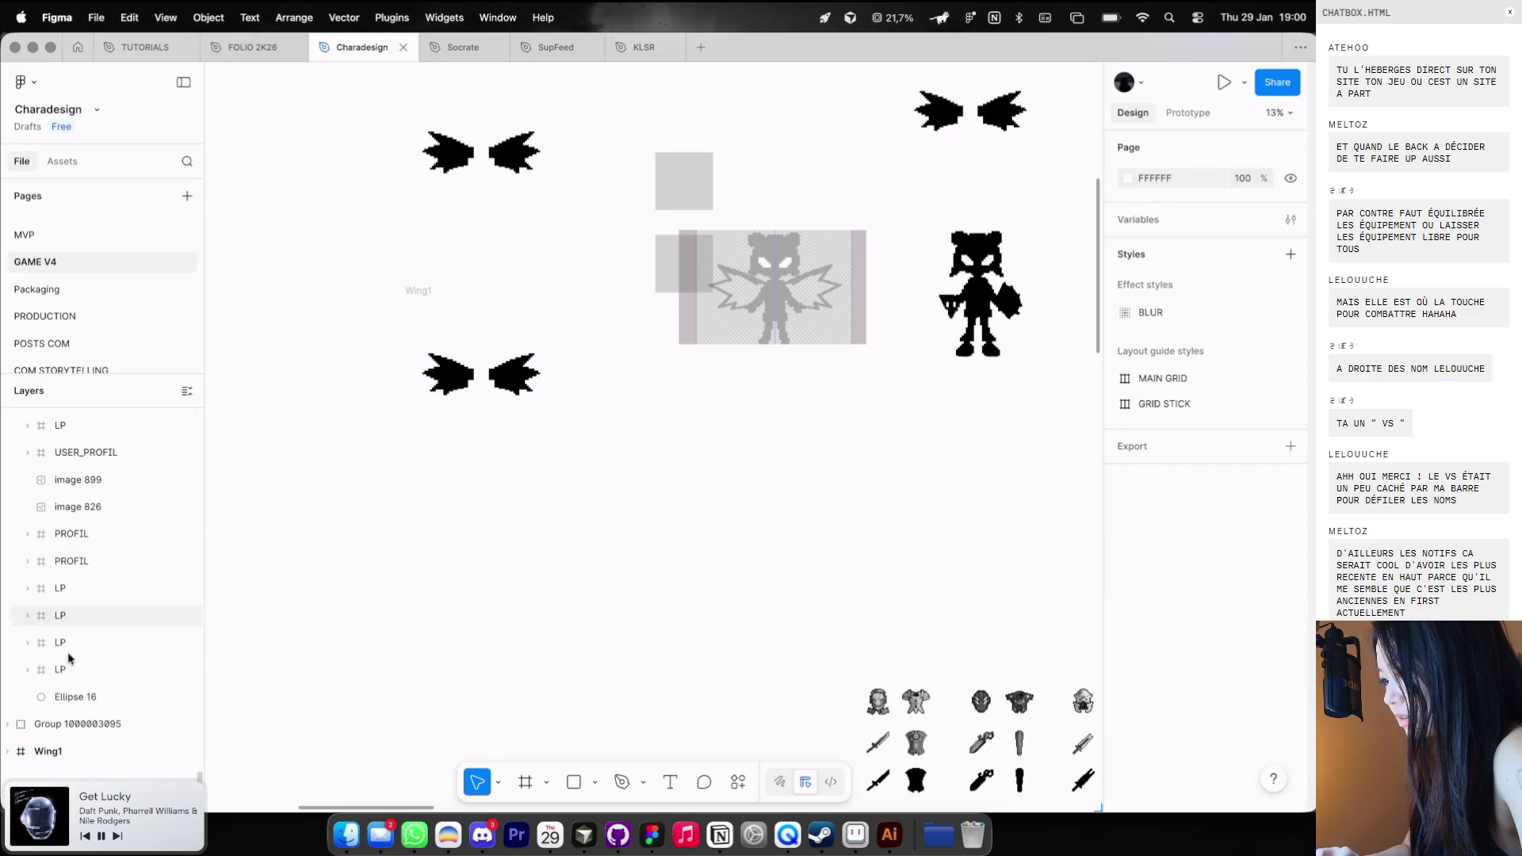
Add an SVG export setting to the Wing1 frame and export it.
{"action": "left_click_drag", "start_coordinate": [476, 316], "coordinate": [547, 400]}
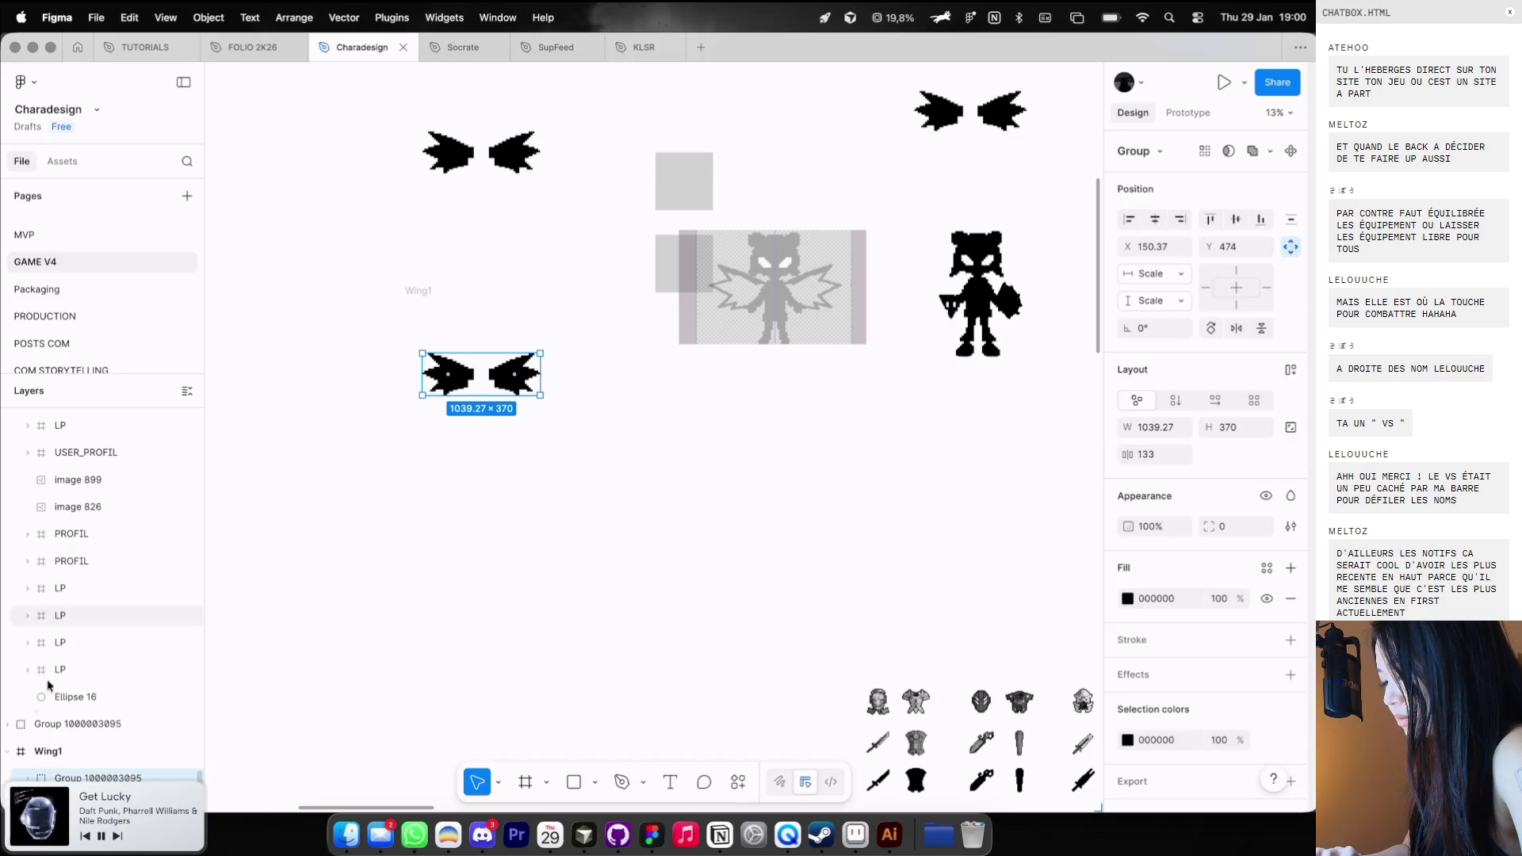
{"action": "scroll", "coordinate": [74, 720], "scroll_direction": "down", "scroll_amount": 2}
{"action": "left_click", "coordinate": [60, 748]}
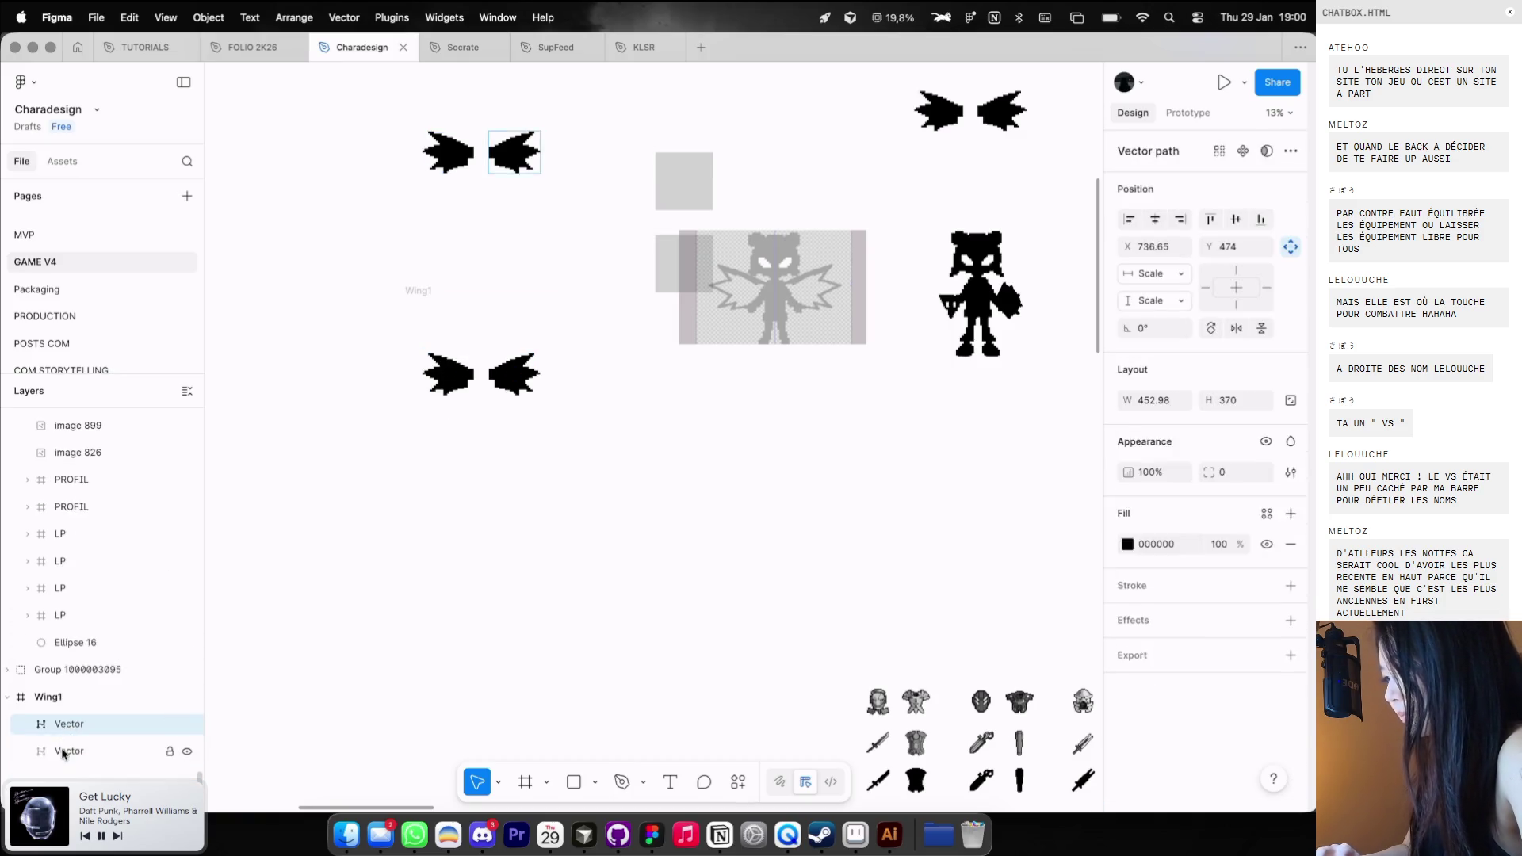
{"action": "left_click", "coordinate": [416, 291]}
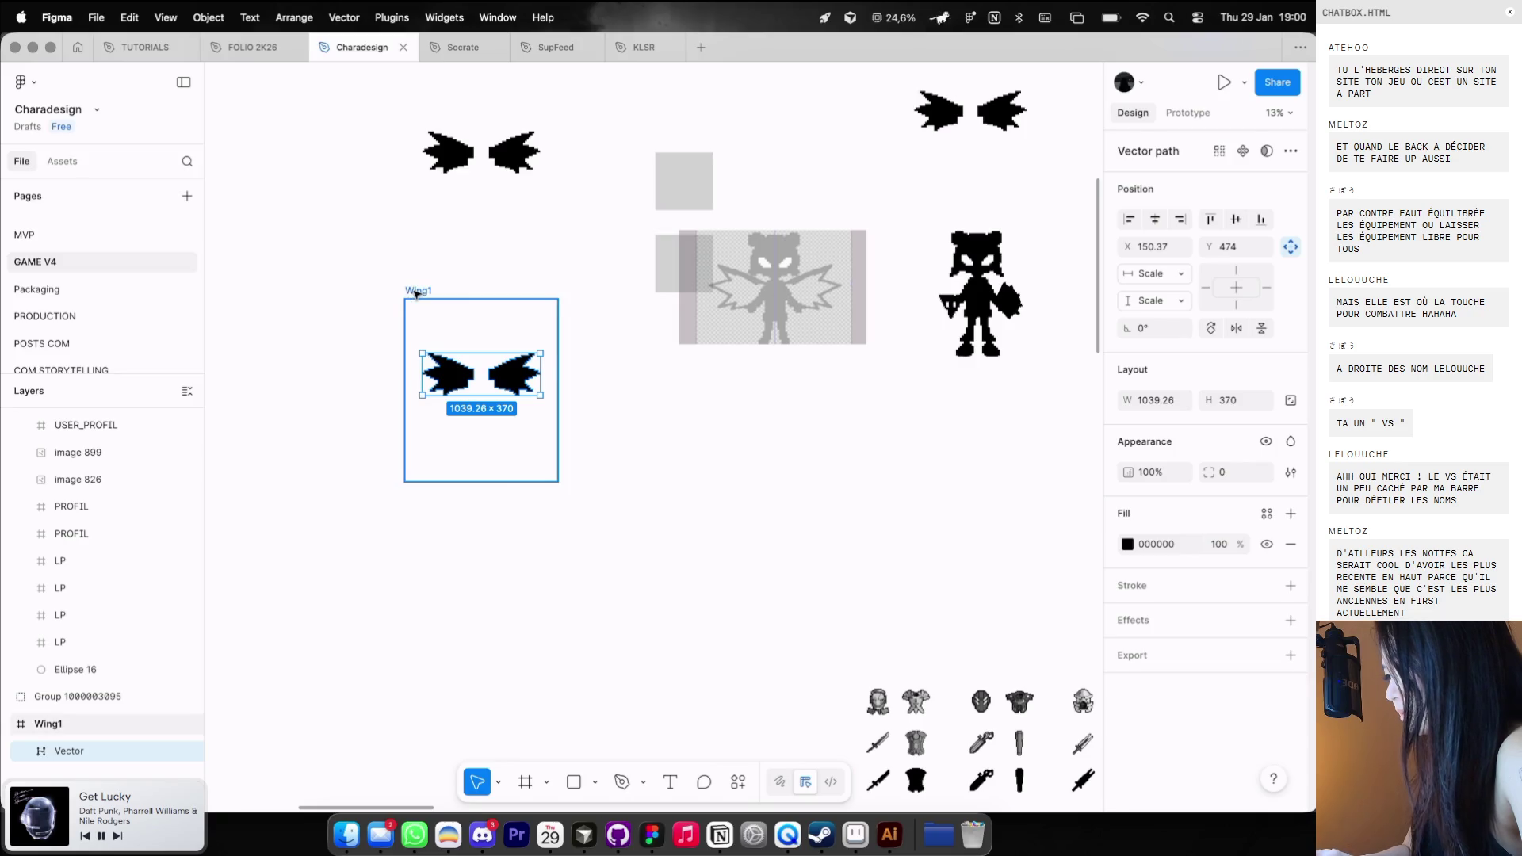
{"action": "left_click", "coordinate": [1290, 724]}
{"action": "scroll", "coordinate": [1268, 714], "scroll_direction": "down", "scroll_amount": 2}
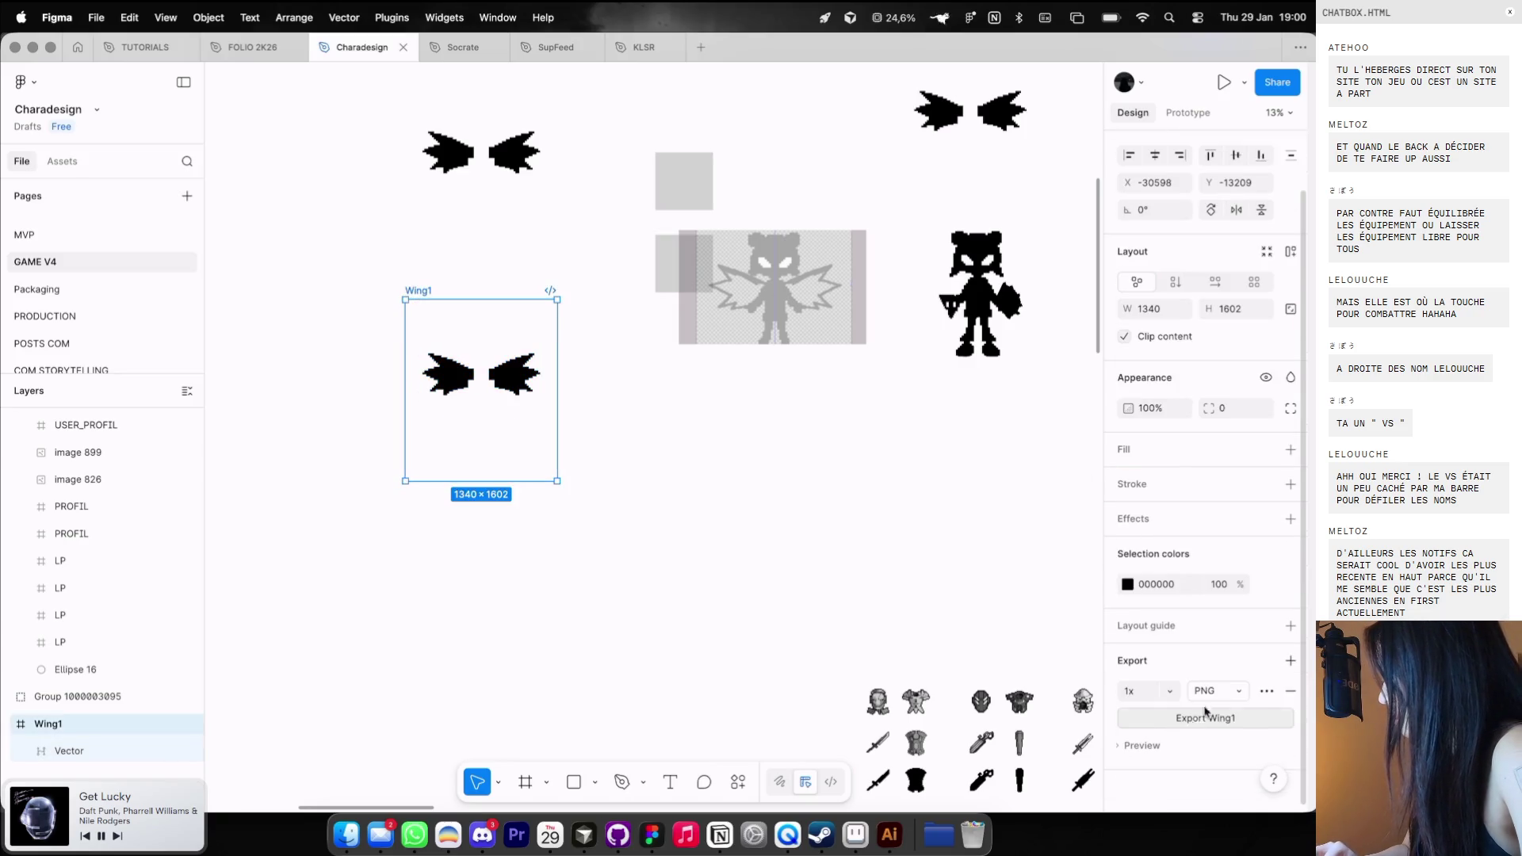
{"action": "left_click", "coordinate": [1213, 691]}
{"action": "left_click", "coordinate": [1213, 730]}
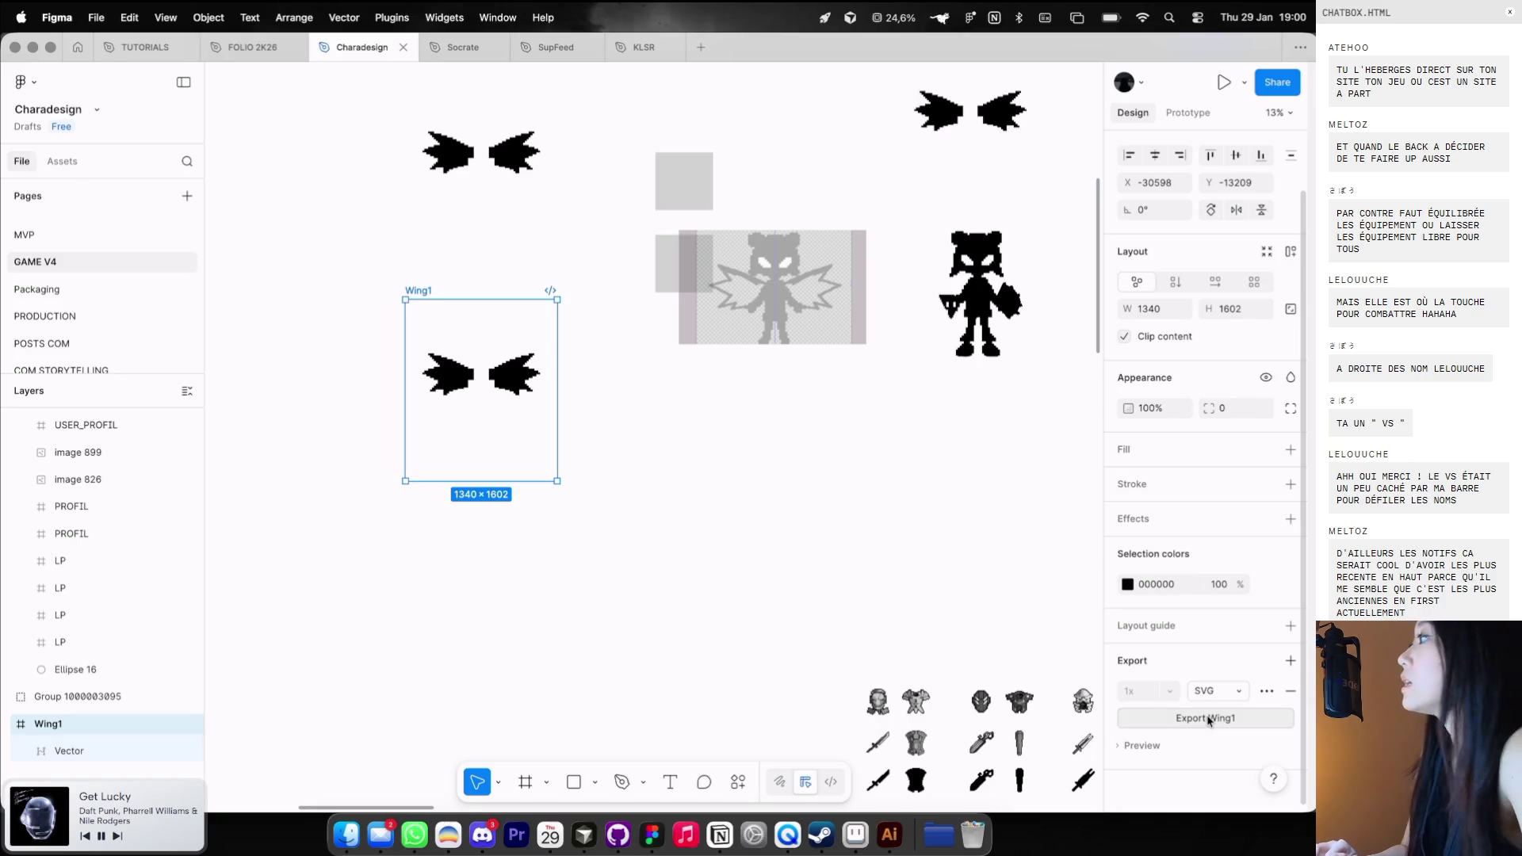
{"action": "left_click", "coordinate": [1208, 720]}
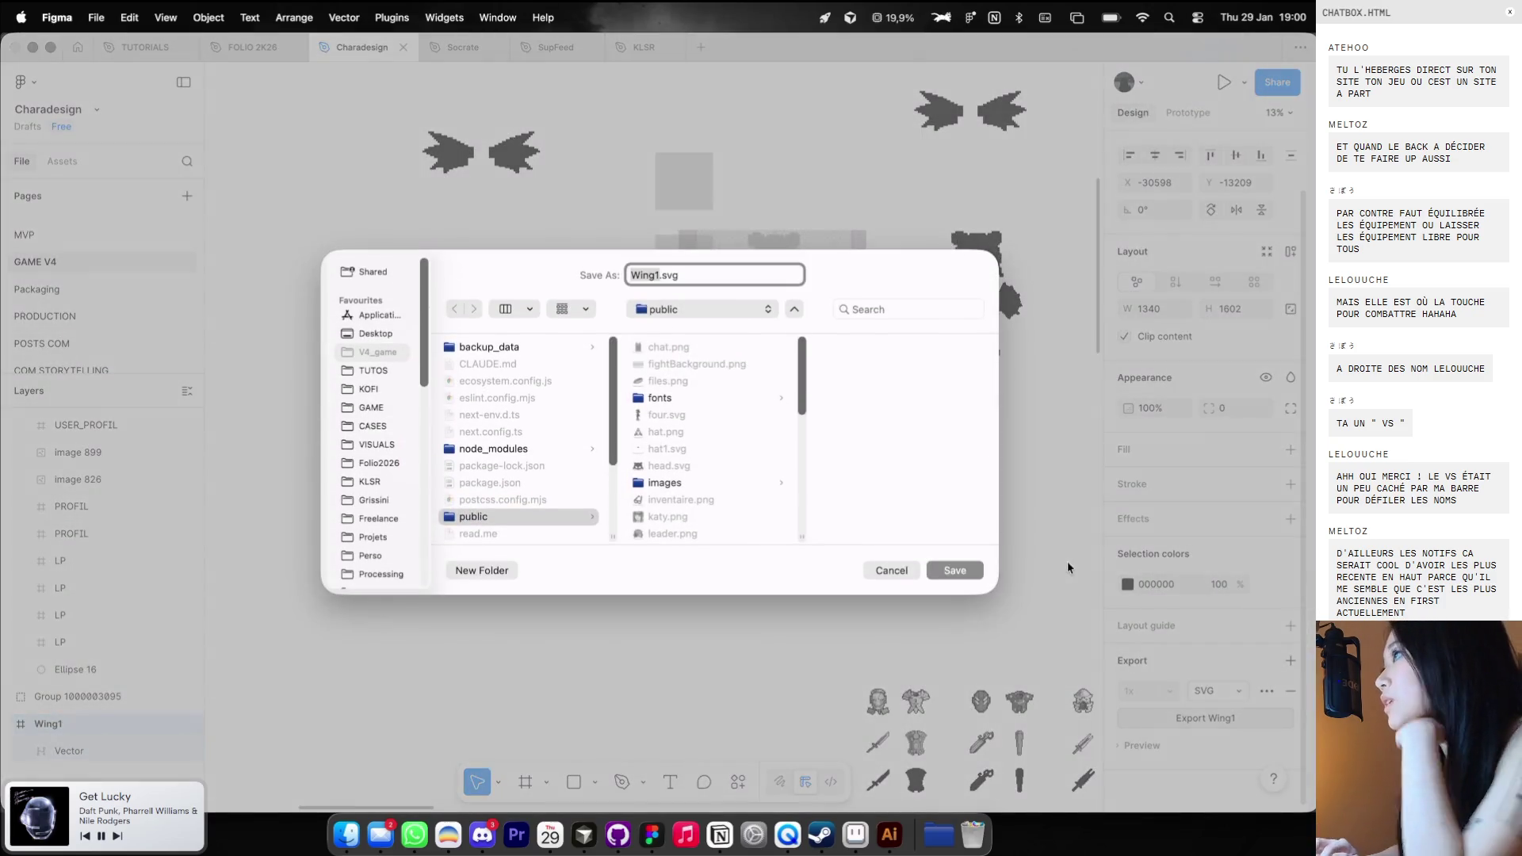
Save Wing1.svg in a new Wings folder under GAME > ASSETS FINAL.
{"action": "left_click", "coordinate": [372, 409]}
{"action": "left_click", "coordinate": [506, 349]}
{"action": "left_click", "coordinate": [682, 366]}
{"action": "left_click", "coordinate": [544, 351]}
{"action": "left_click", "coordinate": [466, 571]}
{"action": "type", "text": "Wings"}
{"action": "key", "text": "Return"}
{"action": "key", "text": "Return"}
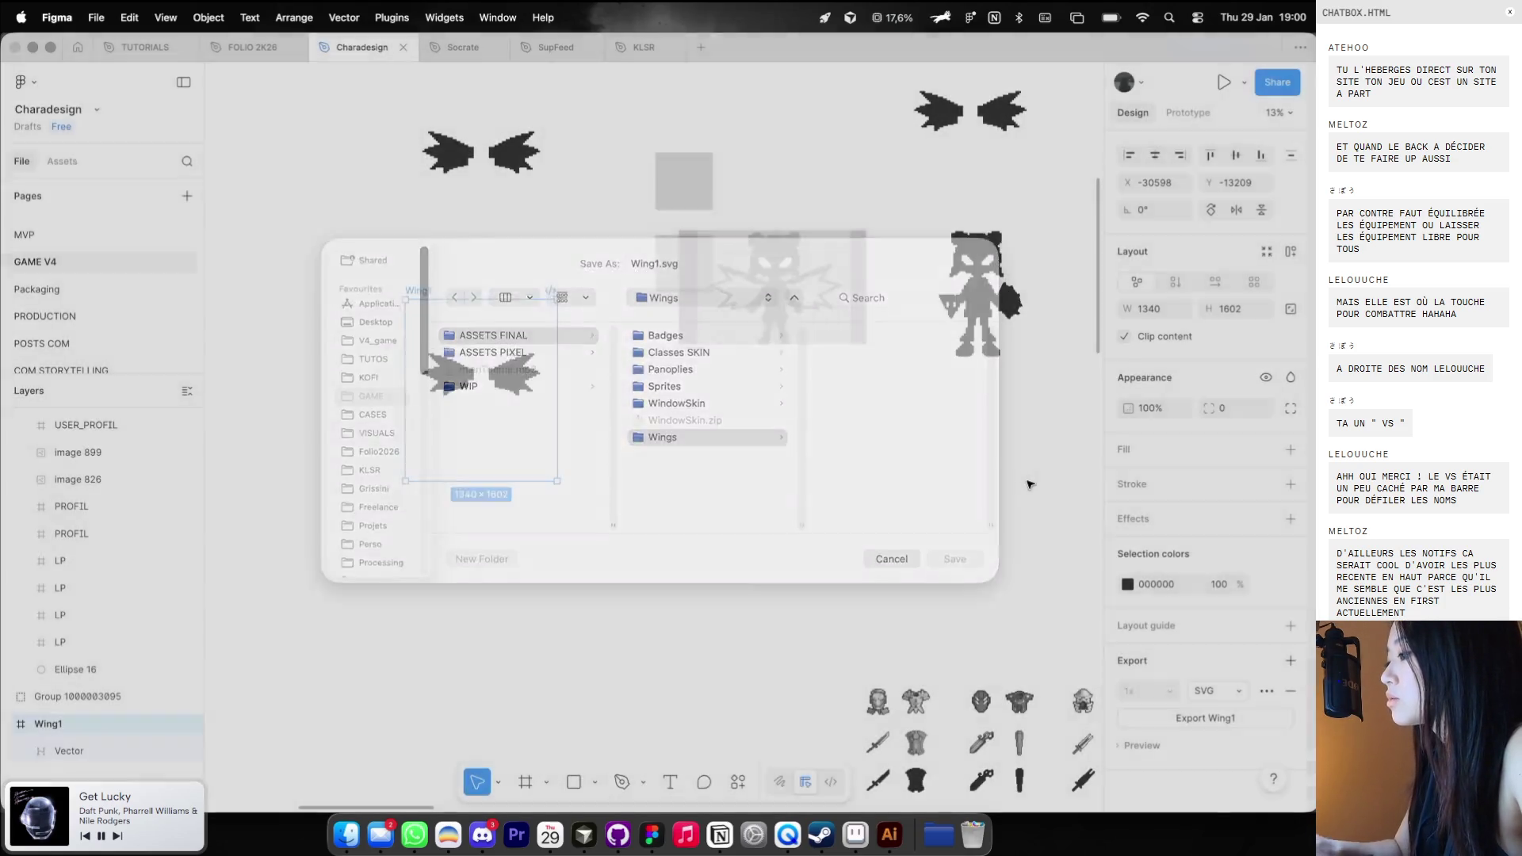
{"action": "scroll", "coordinate": [816, 411], "scroll_direction": "down", "scroll_amount": 3}
{"action": "left_click", "coordinate": [789, 422]}
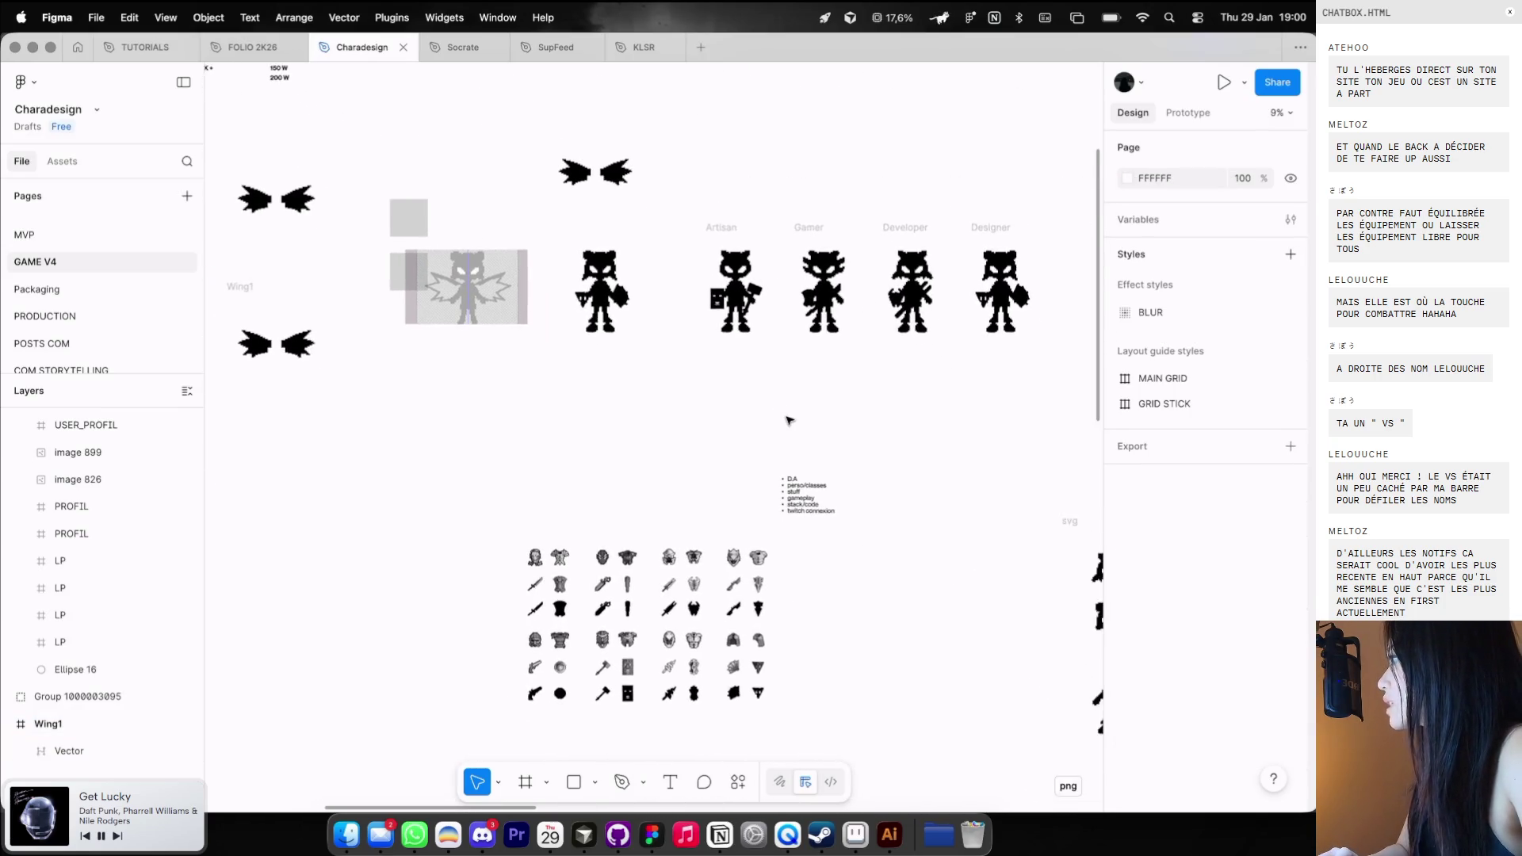
Inspect the Artisan character's shield, then switch to the V4 Game in the Dia browser.
{"action": "scroll", "coordinate": [789, 421], "scroll_direction": "up", "scroll_amount": 5}
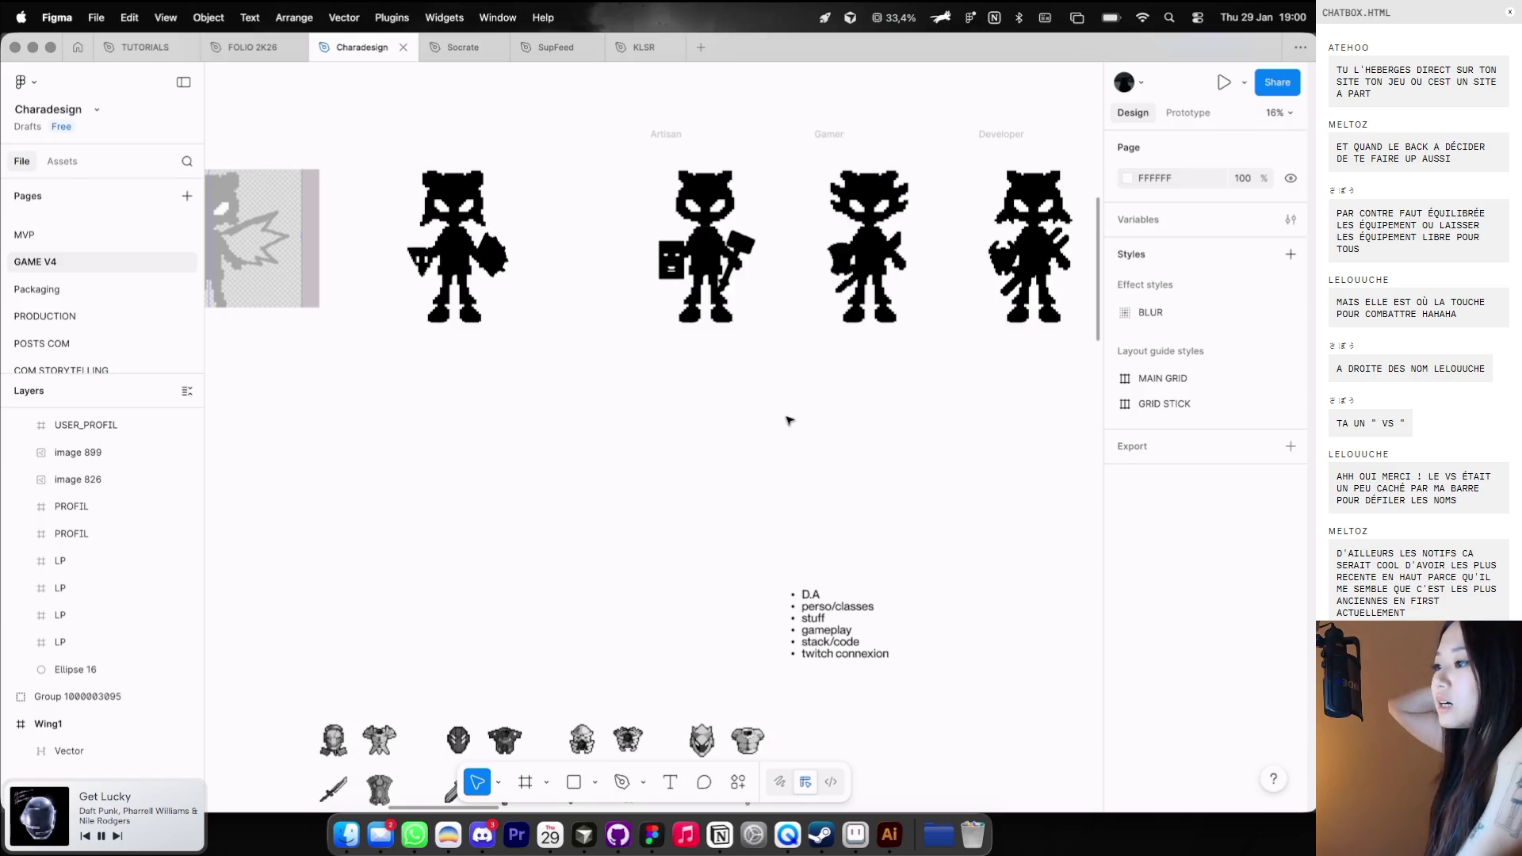
{"action": "scroll", "coordinate": [705, 317], "scroll_direction": "up", "scroll_amount": 5}
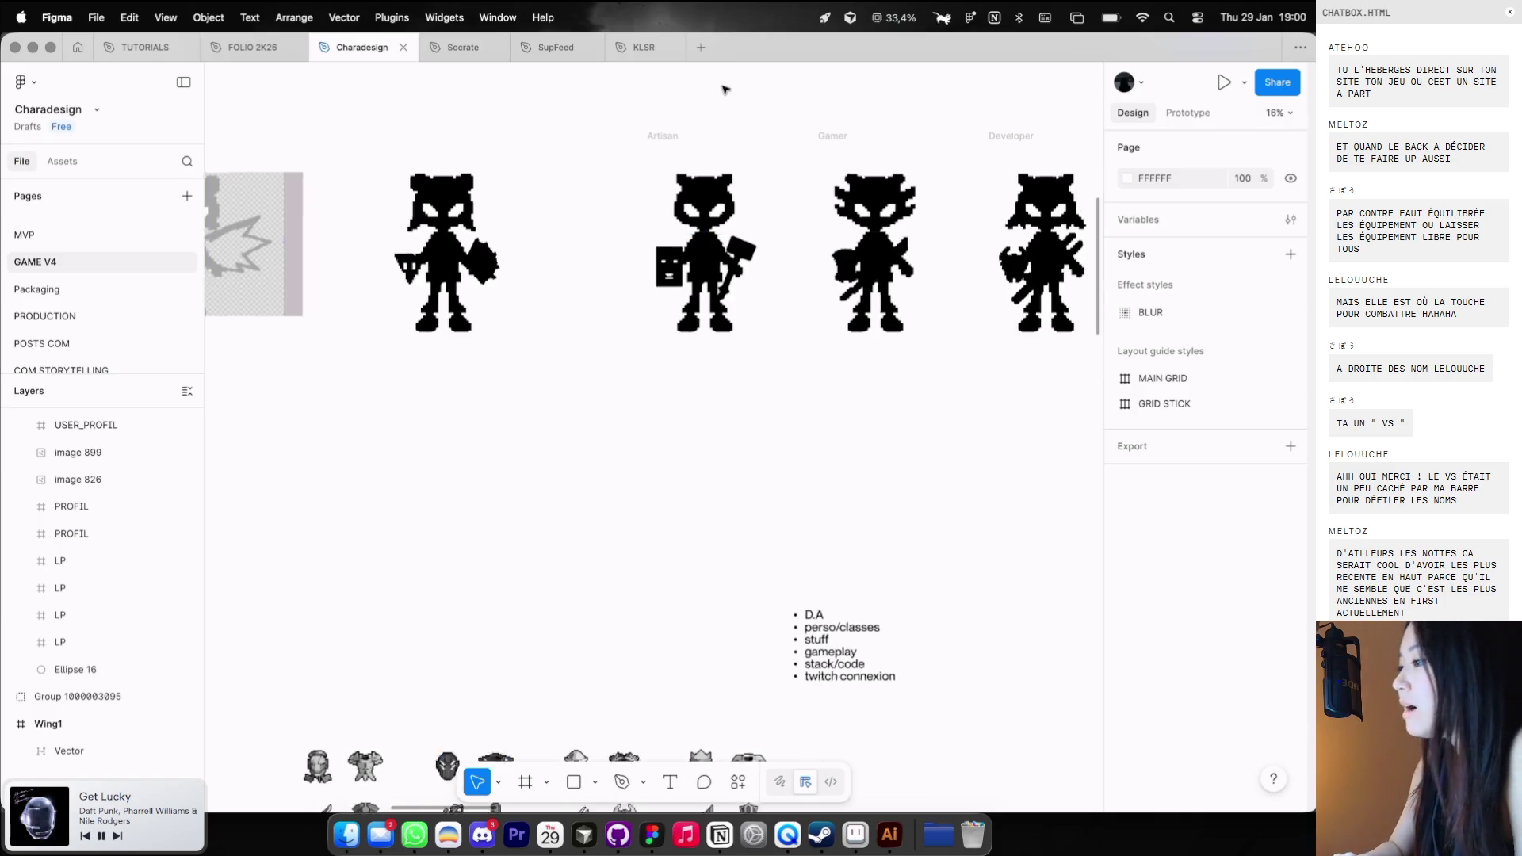
{"action": "left_click", "coordinate": [644, 432]}
{"action": "double_click", "coordinate": [643, 432]}
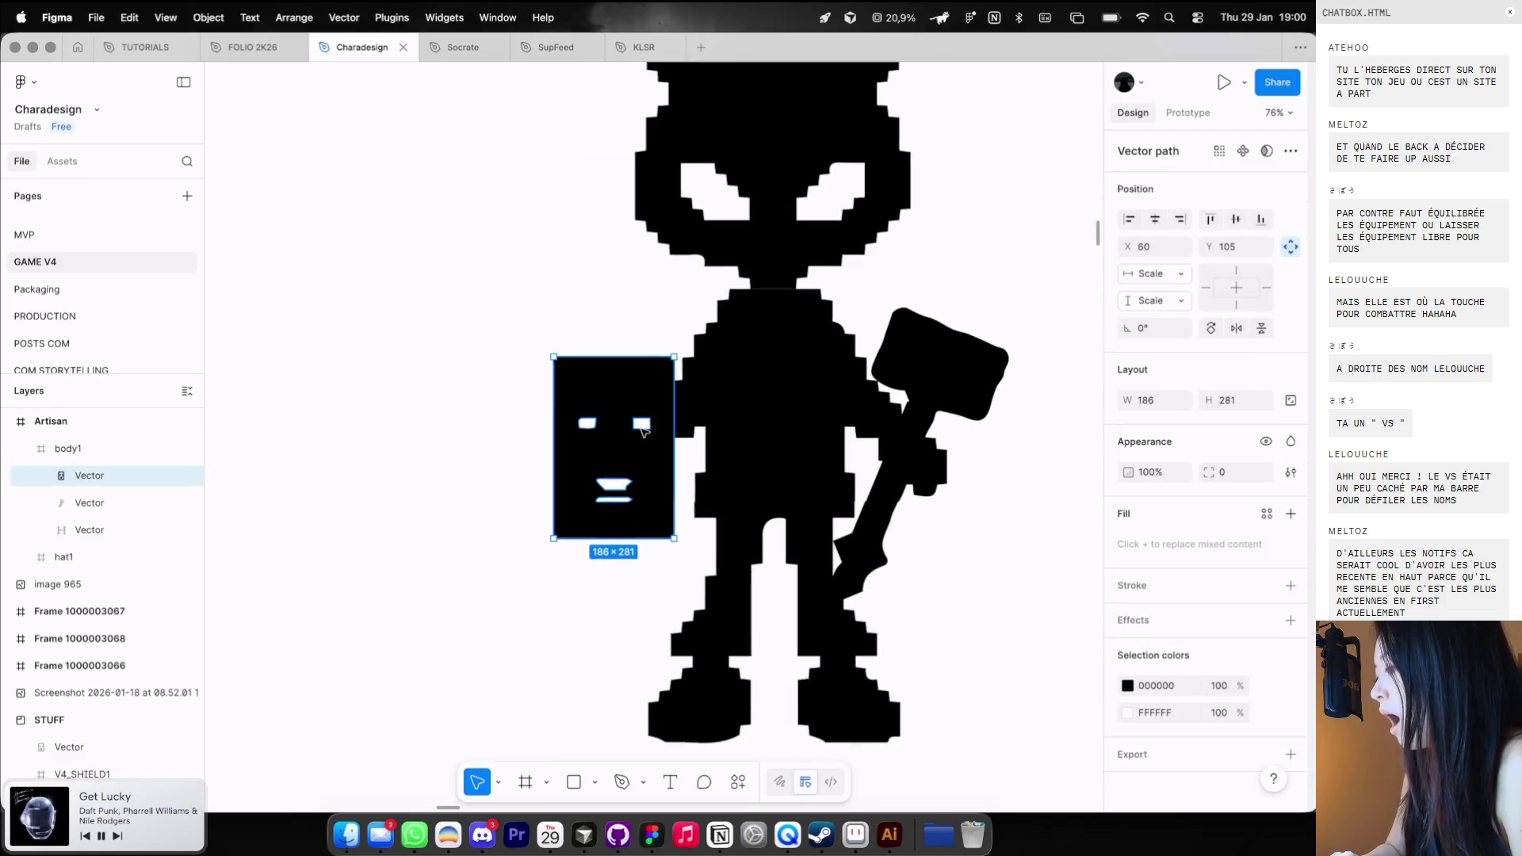
{"action": "scroll", "coordinate": [642, 435], "scroll_direction": "down", "scroll_amount": 10}
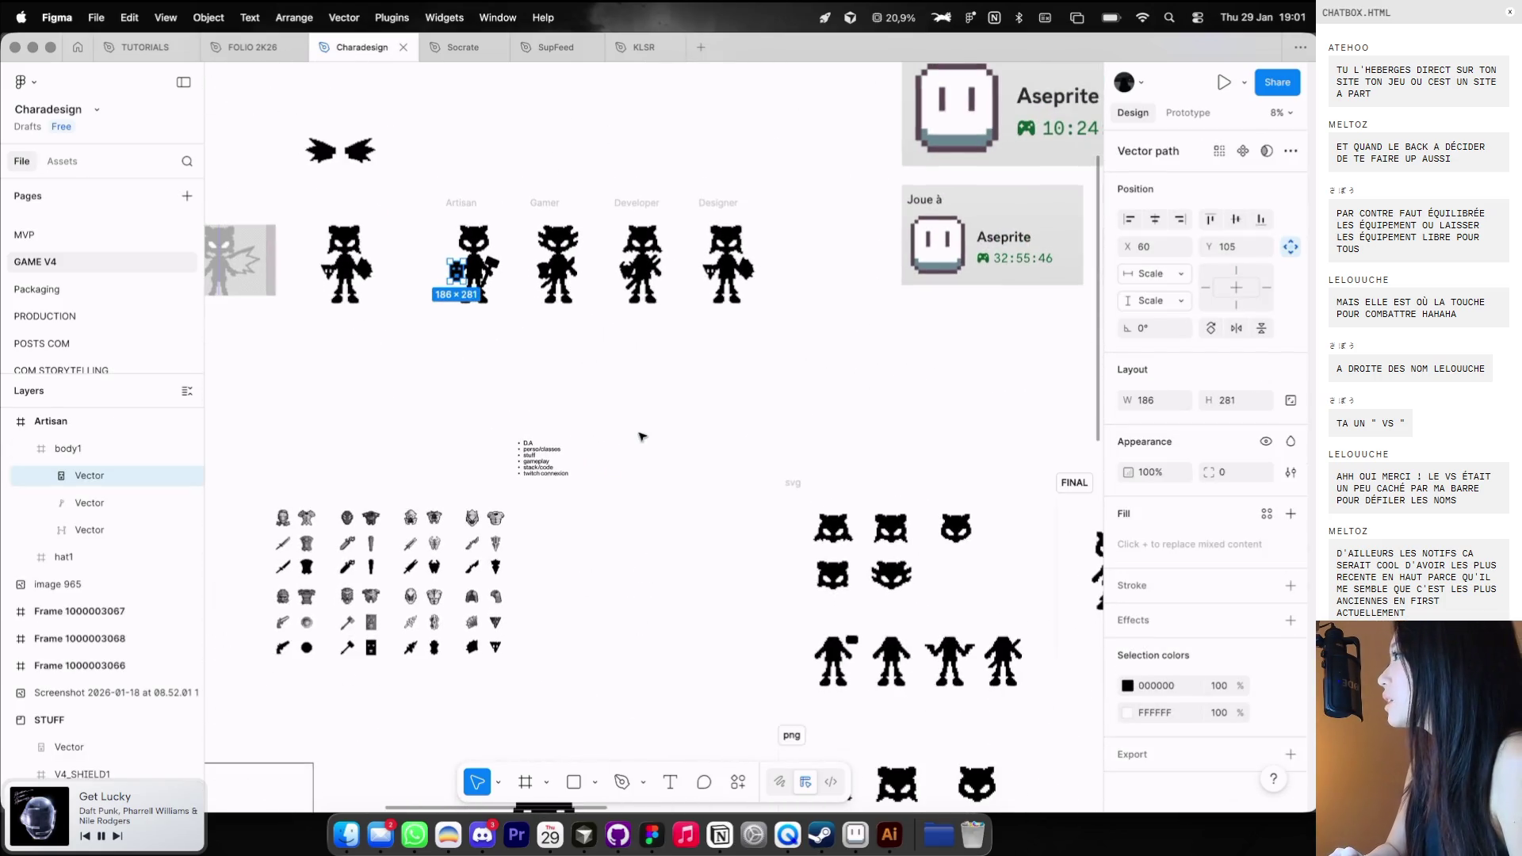
{"action": "key", "text": "super+Tab"}
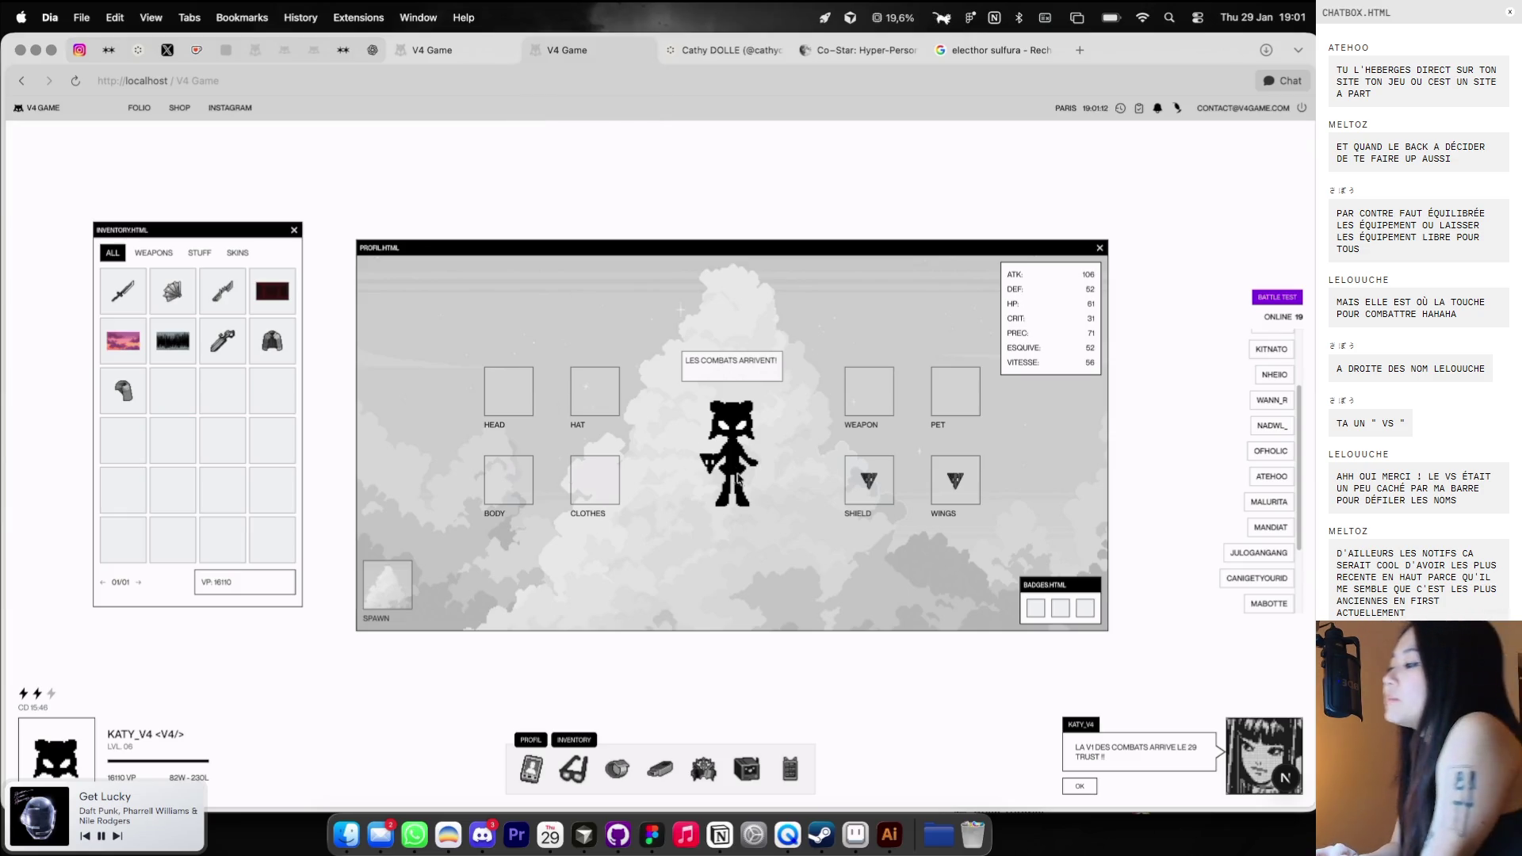
Return from the V4 Game profile to the Charadesign GAME V4 character sprites in Figma.
{"action": "mouse_move", "coordinate": [951, 478]}
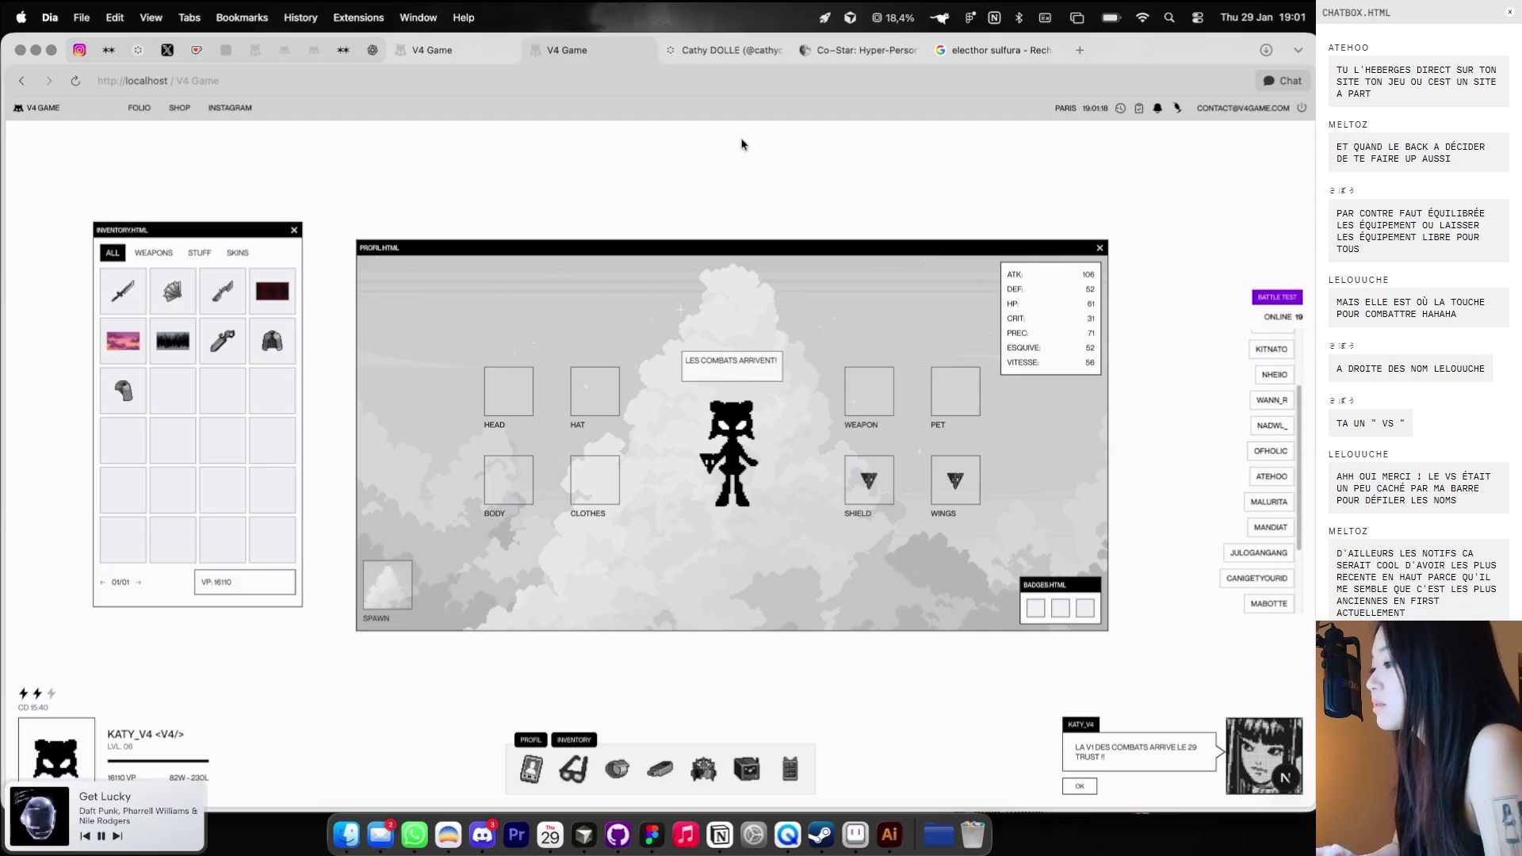
{"action": "key", "text": "super+Tab"}
{"action": "scroll", "coordinate": [588, 156], "scroll_direction": "up", "scroll_amount": 5}
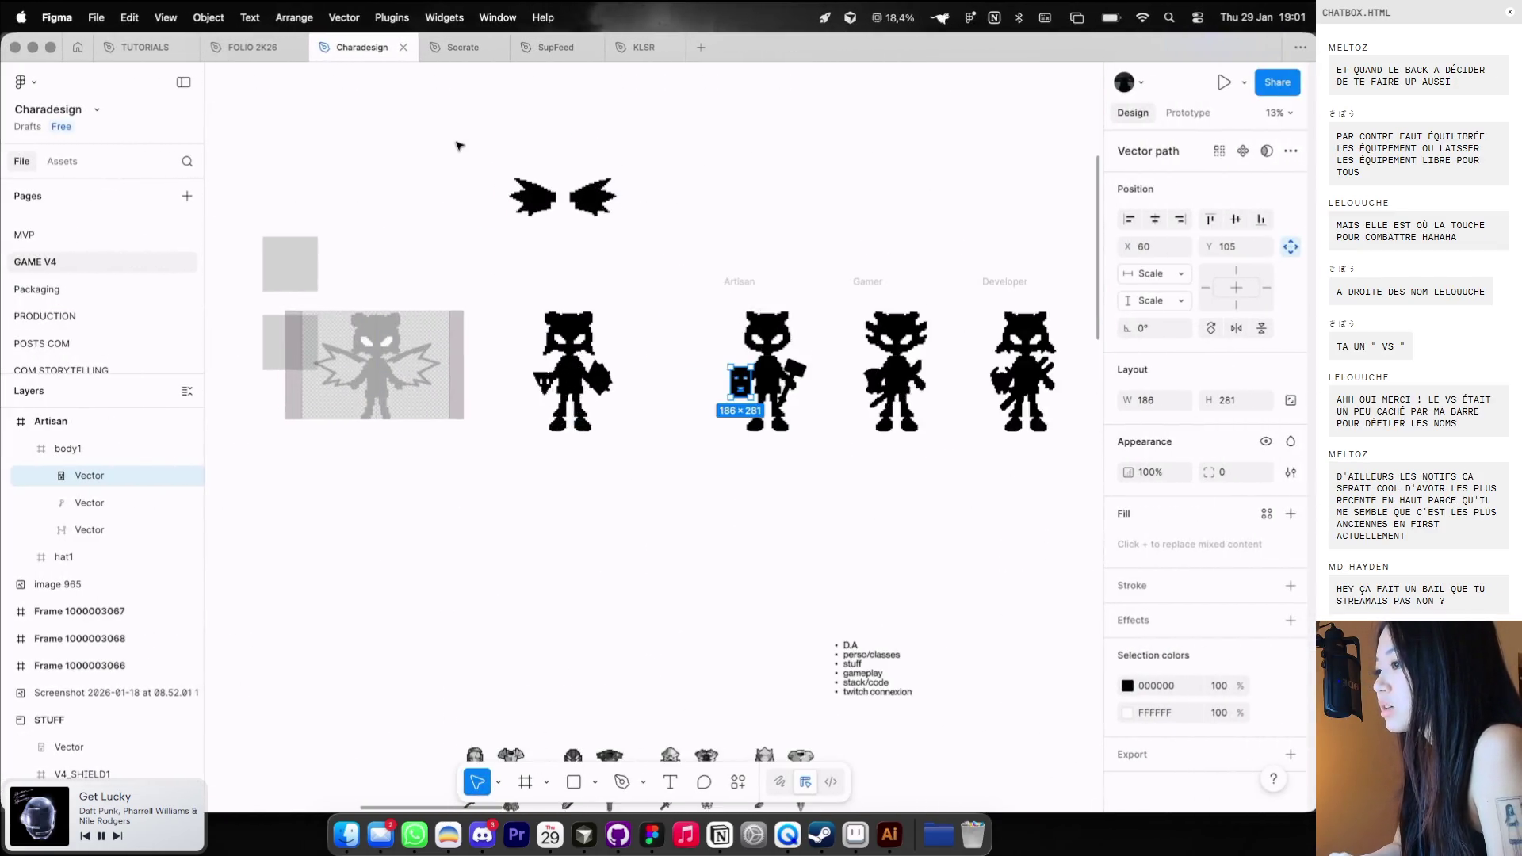
Bring the HEAD1 sprite forward in Aseprite and show the BODYV4 body layer.
{"action": "scroll", "coordinate": [458, 146], "scroll_direction": "left", "scroll_amount": 5}
{"action": "scroll", "coordinate": [458, 146], "scroll_direction": "left", "scroll_amount": 2}
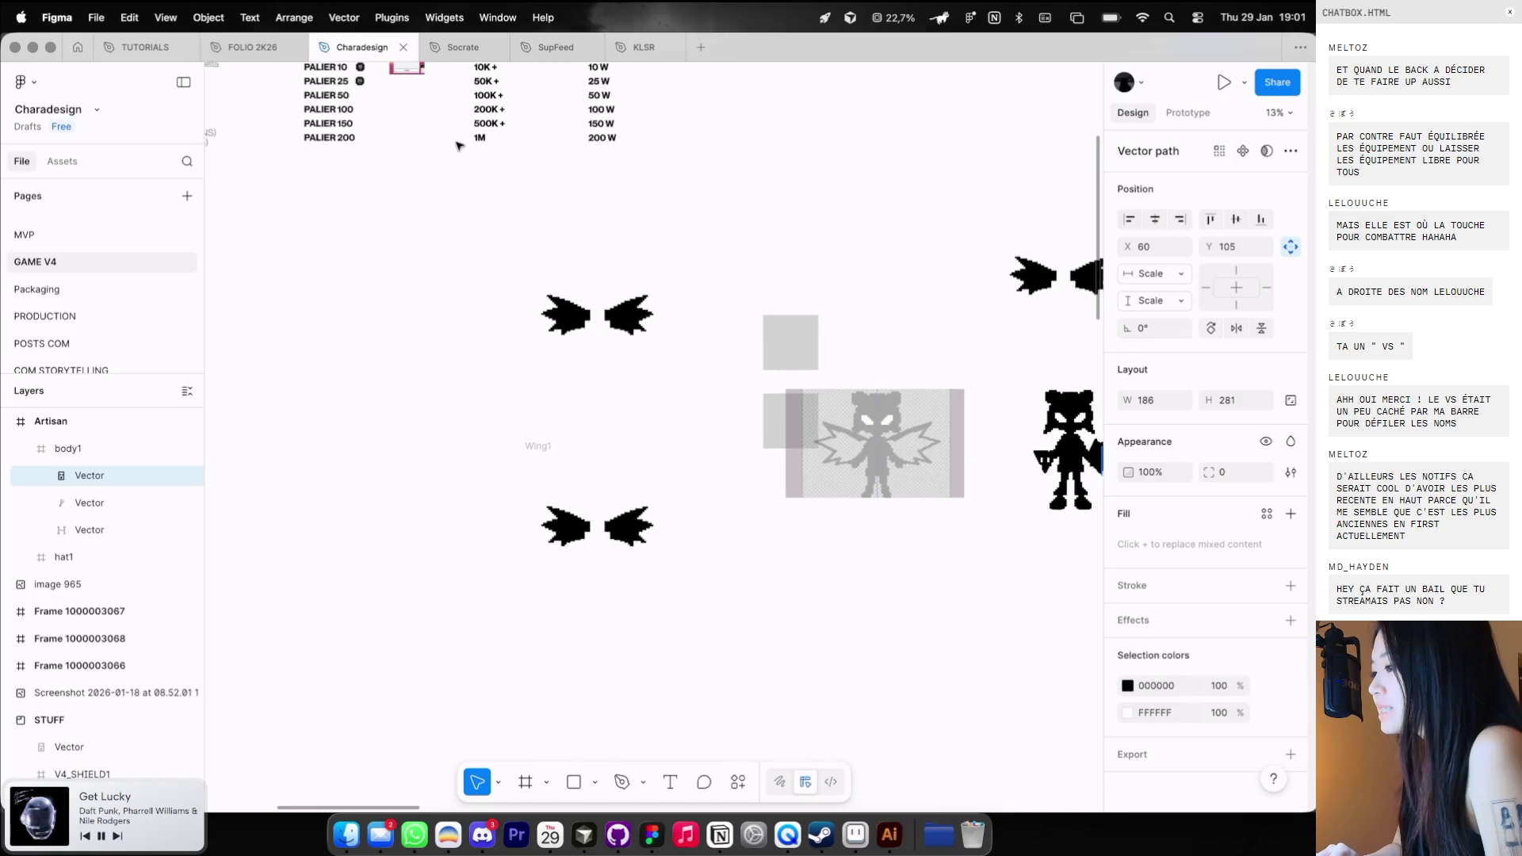
{"action": "scroll", "coordinate": [458, 146], "scroll_direction": "down", "scroll_amount": 3, "text": "ctrl"}
{"action": "left_click", "coordinate": [853, 828]}
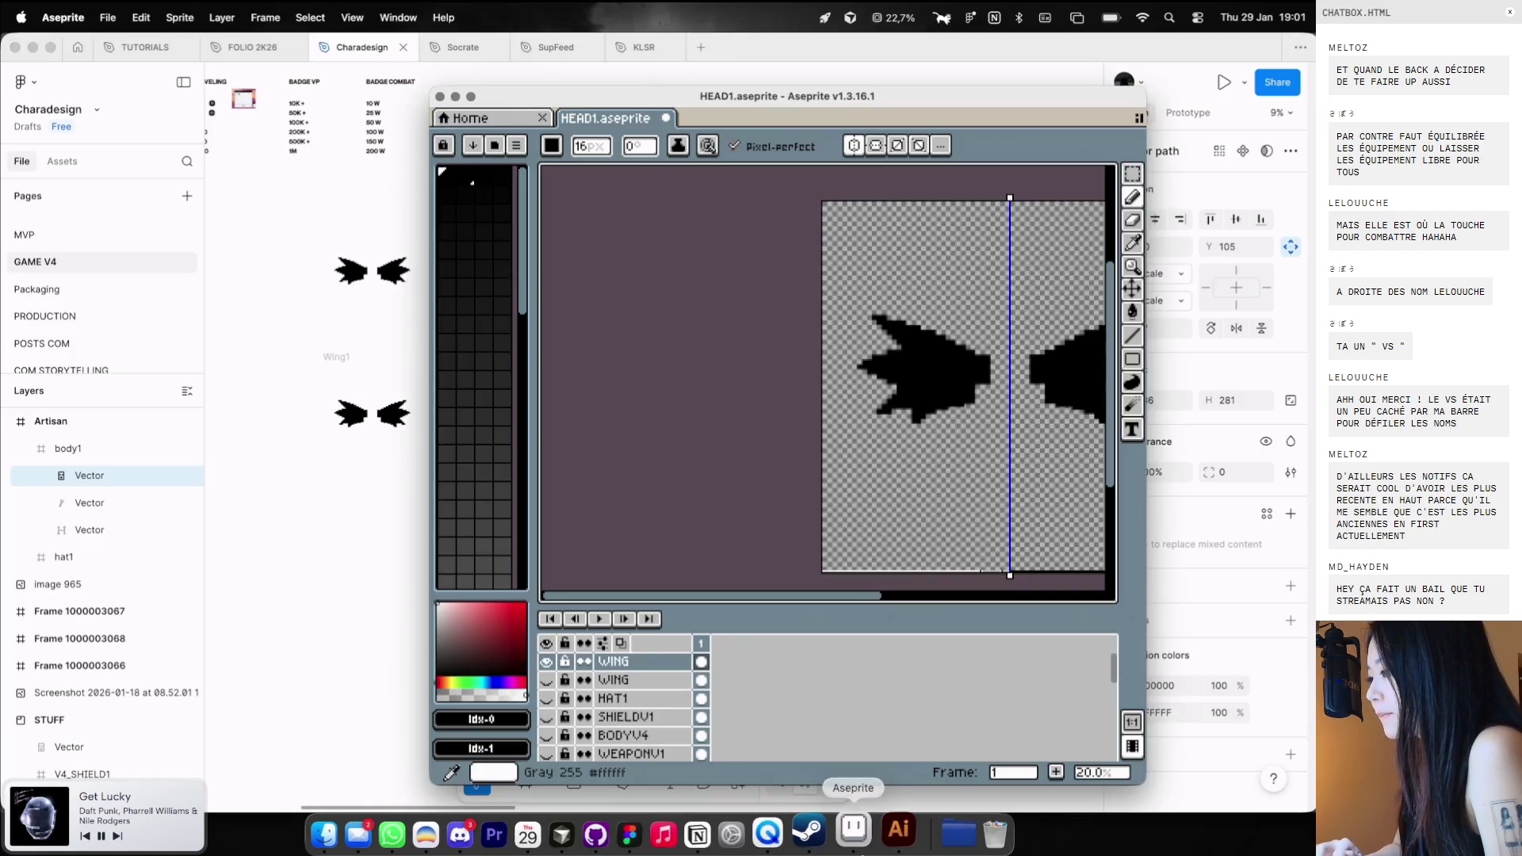
{"action": "scroll", "coordinate": [572, 708], "scroll_direction": "down", "scroll_amount": 1}
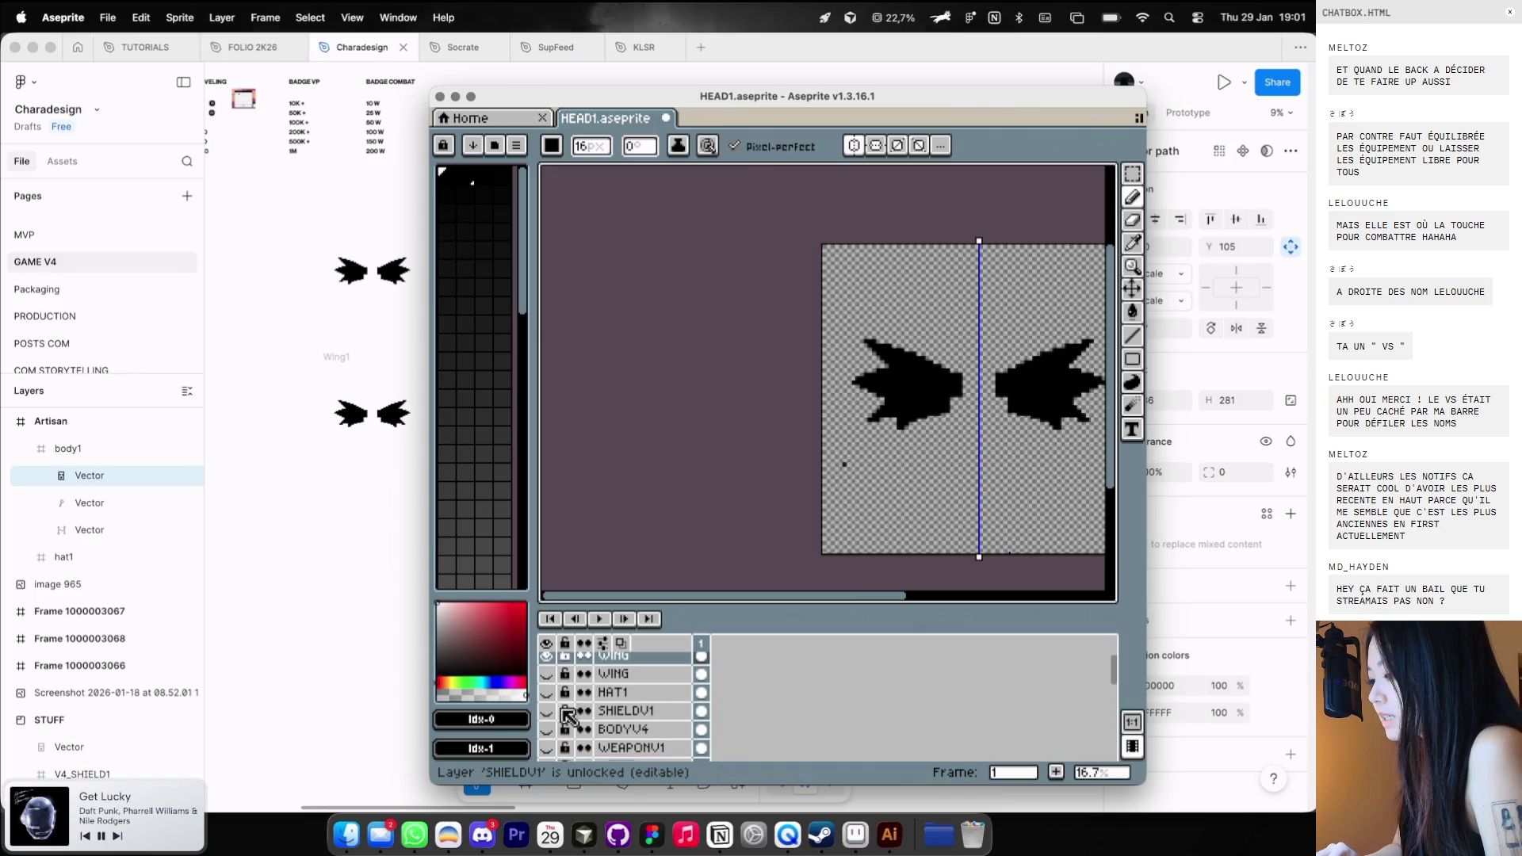
{"action": "left_click", "coordinate": [547, 730]}
Try the HAT1, HEAD5 and BODYV3 layers on and off, then leave a head layer visible.
{"action": "scroll", "coordinate": [589, 723], "scroll_direction": "up", "scroll_amount": 1}
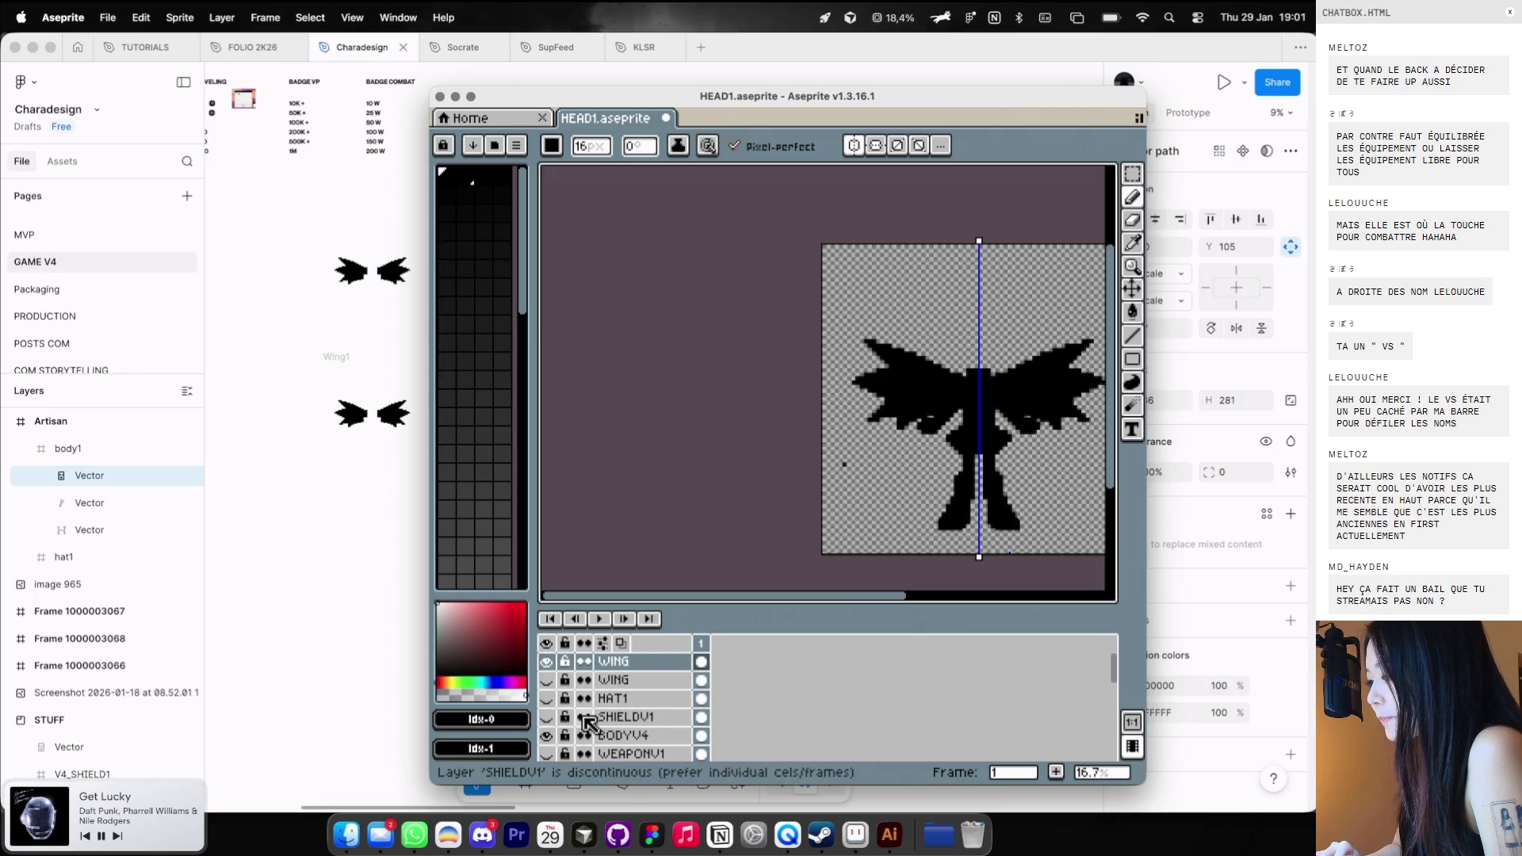
{"action": "scroll", "coordinate": [584, 723], "scroll_direction": "down", "scroll_amount": 3}
{"action": "left_click", "coordinate": [548, 713]}
{"action": "left_click", "coordinate": [548, 713]}
{"action": "left_click", "coordinate": [547, 731]}
{"action": "left_click", "coordinate": [547, 731]}
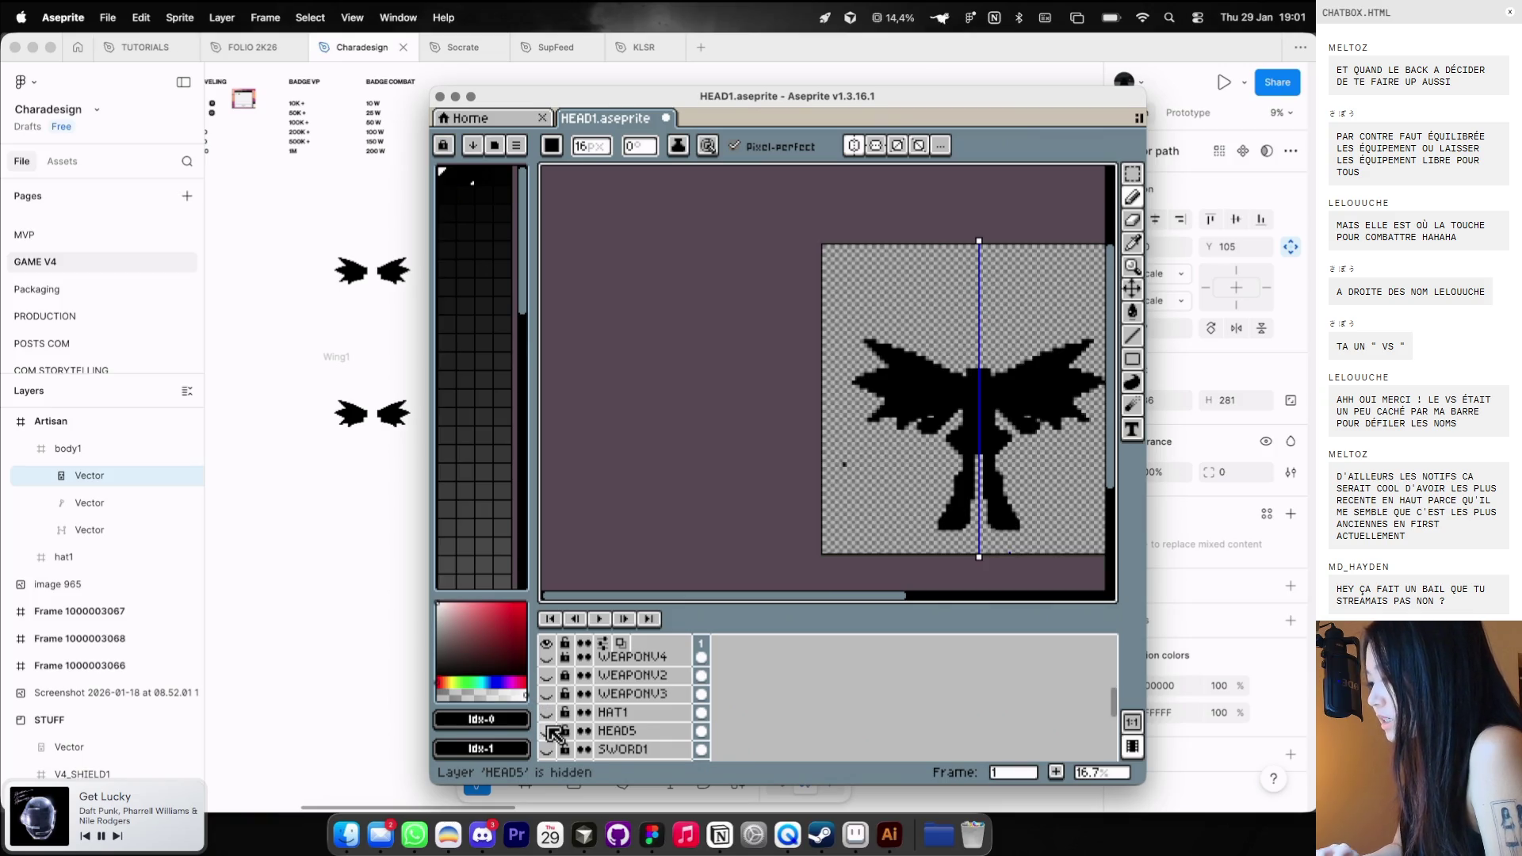
{"action": "scroll", "coordinate": [552, 733], "scroll_direction": "down", "scroll_amount": 2}
{"action": "left_click", "coordinate": [548, 736]}
{"action": "left_click", "coordinate": [548, 735]}
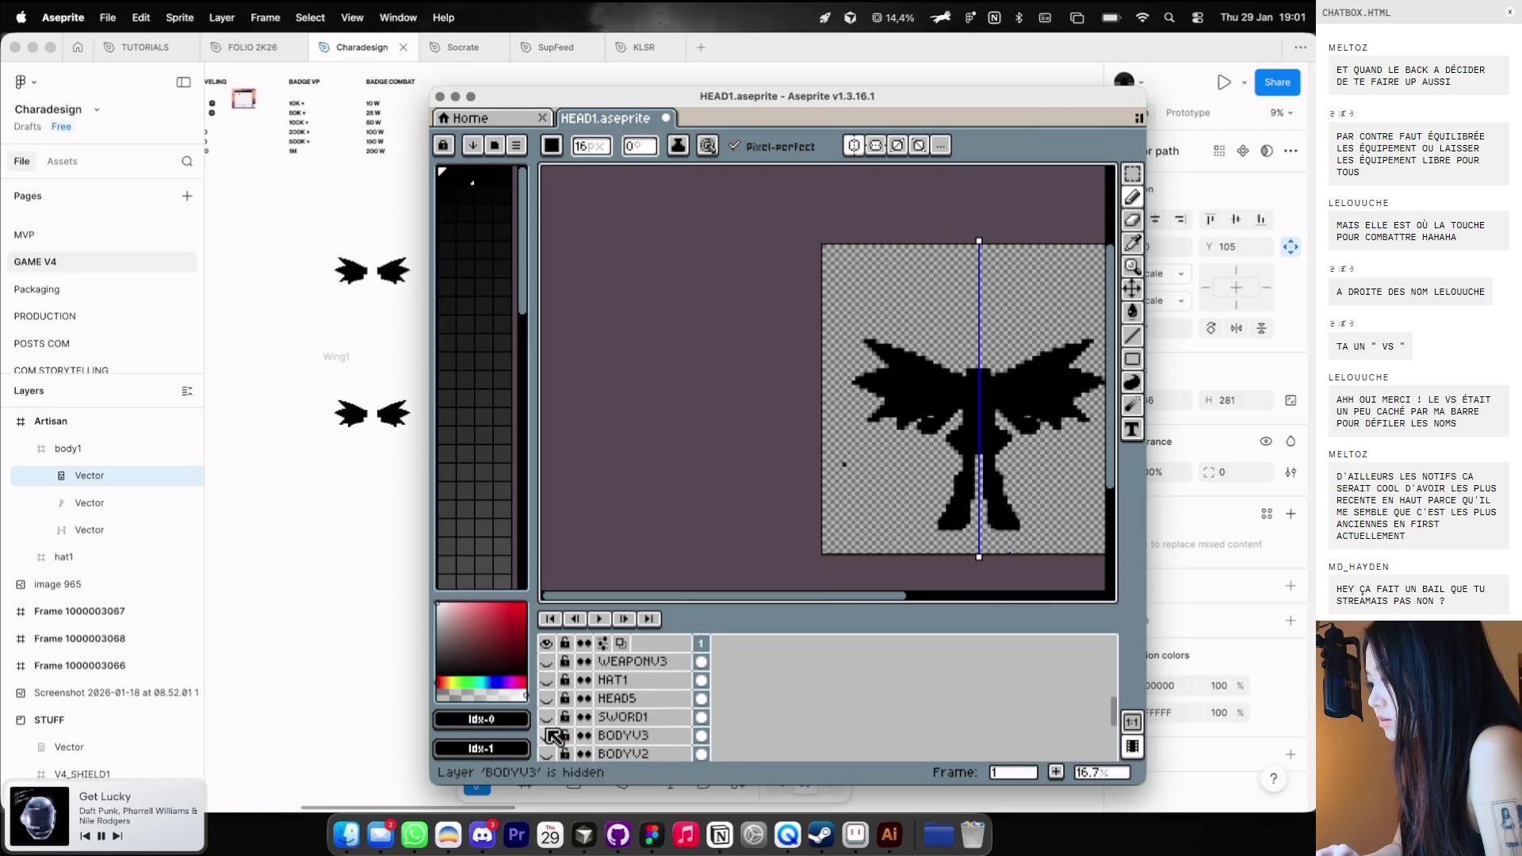
{"action": "scroll", "coordinate": [559, 729], "scroll_direction": "up", "scroll_amount": 5}
{"action": "scroll", "coordinate": [566, 723], "scroll_direction": "down", "scroll_amount": 5}
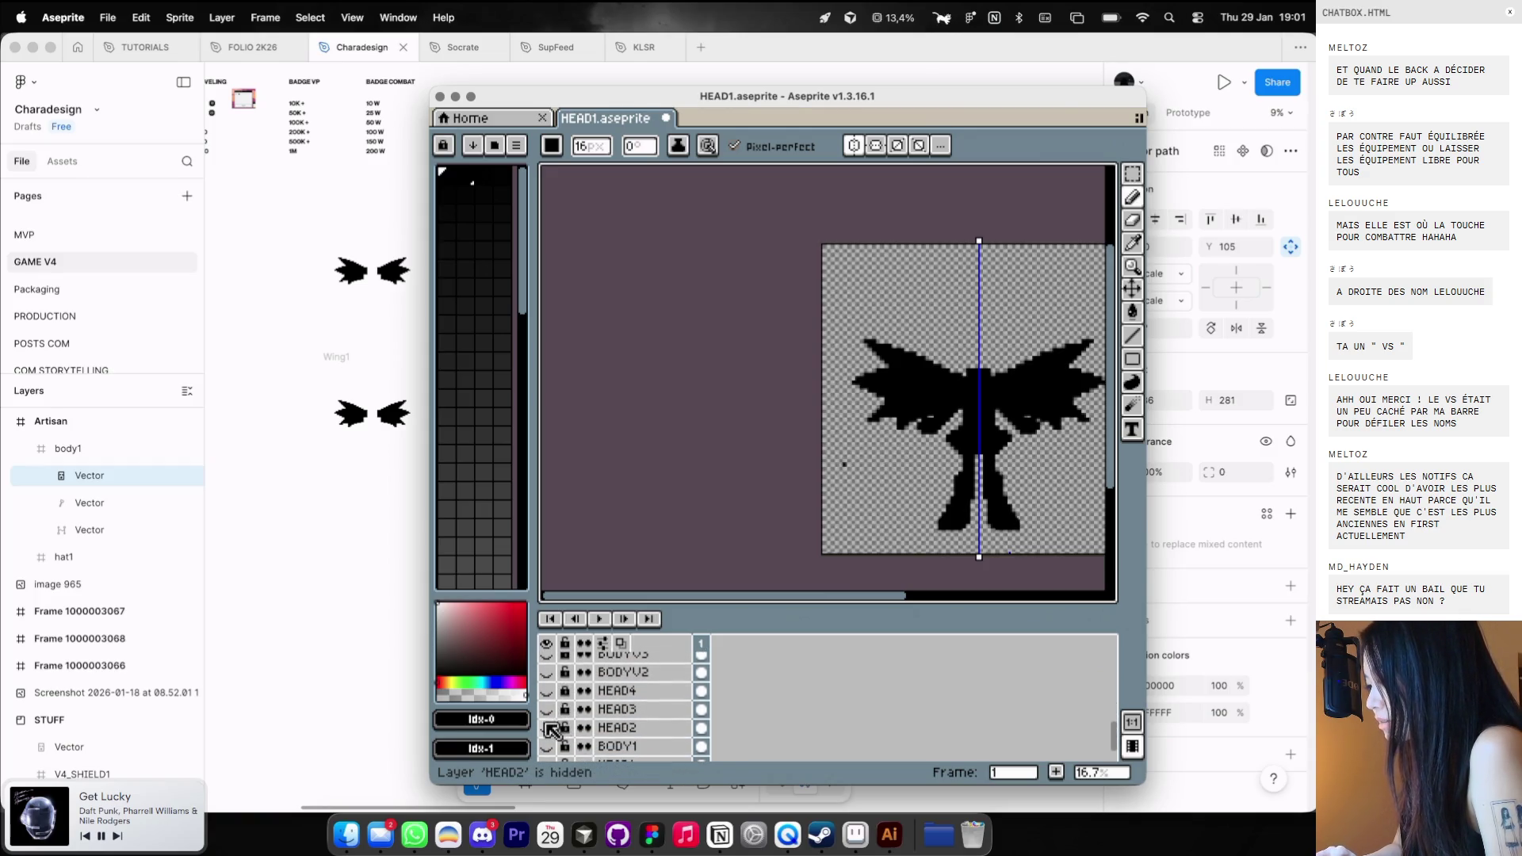
{"action": "left_click", "coordinate": [547, 724]}
Glance at the Figma design file, then go back to the V4 Game page in the browser.
{"action": "left_click", "coordinate": [336, 615]}
{"action": "scroll", "coordinate": [489, 516], "scroll_direction": "down", "scroll_amount": 10}
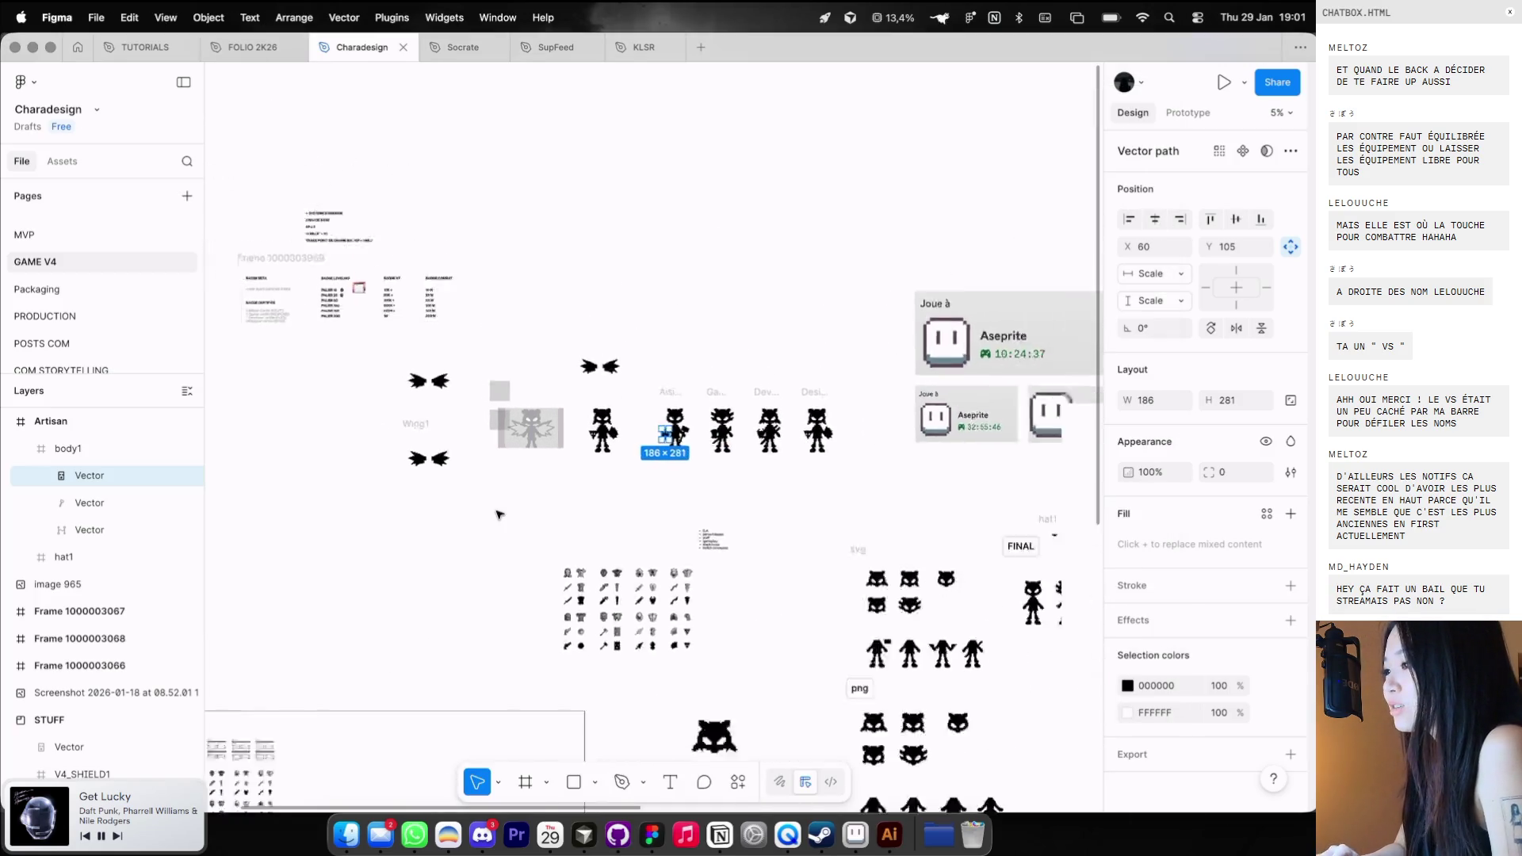
{"action": "scroll", "coordinate": [781, 516], "scroll_direction": "up", "scroll_amount": 10}
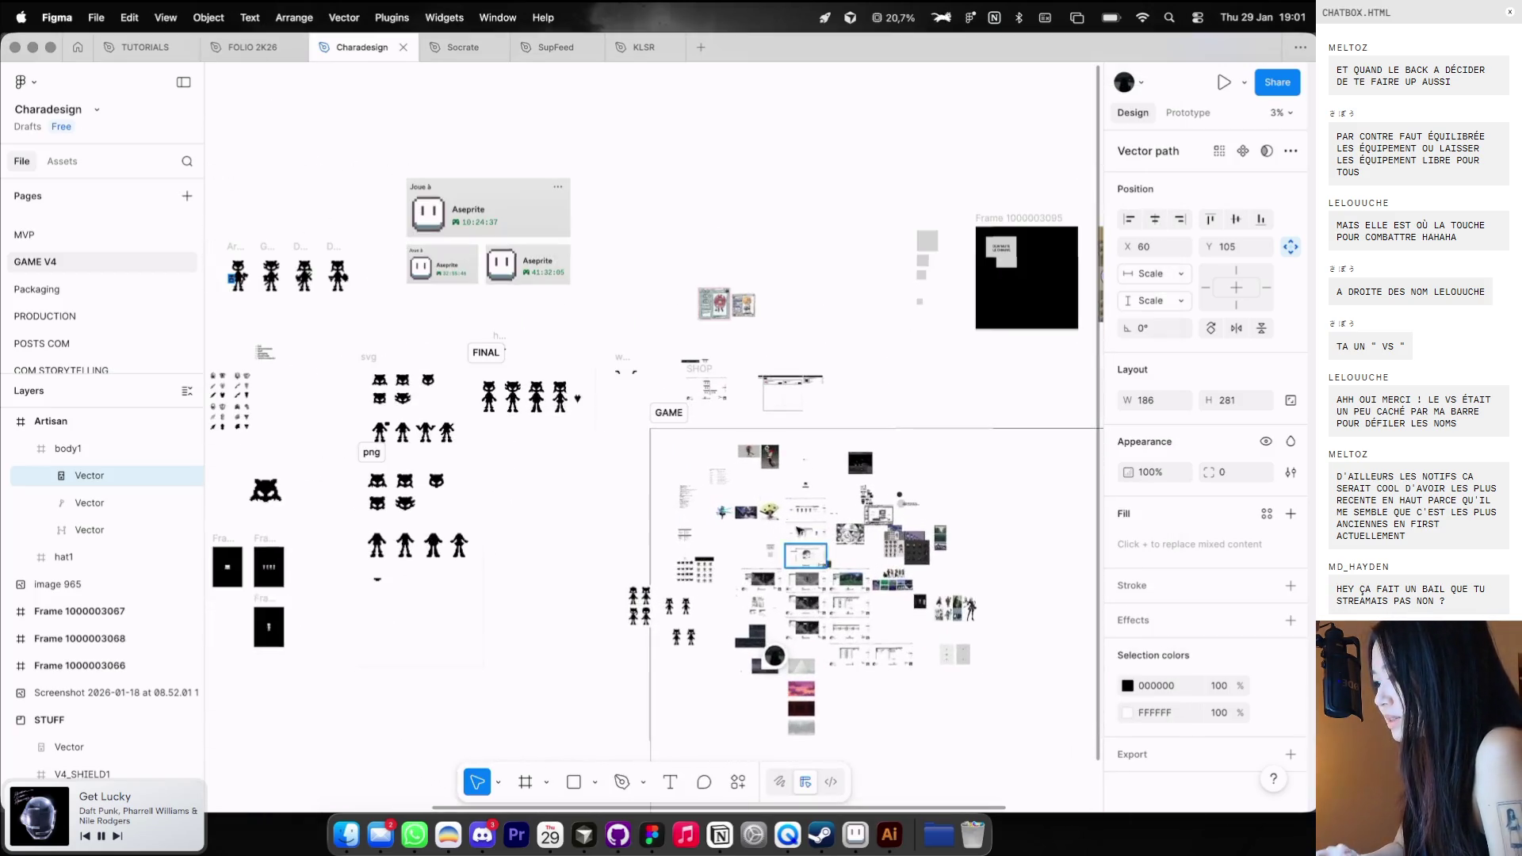
{"action": "key", "text": "super+Tab"}
{"action": "key", "text": "ctrl+Tab"}
{"action": "key", "text": "ctrl+Tab"}
{"action": "key", "text": "ctrl+Tab"}
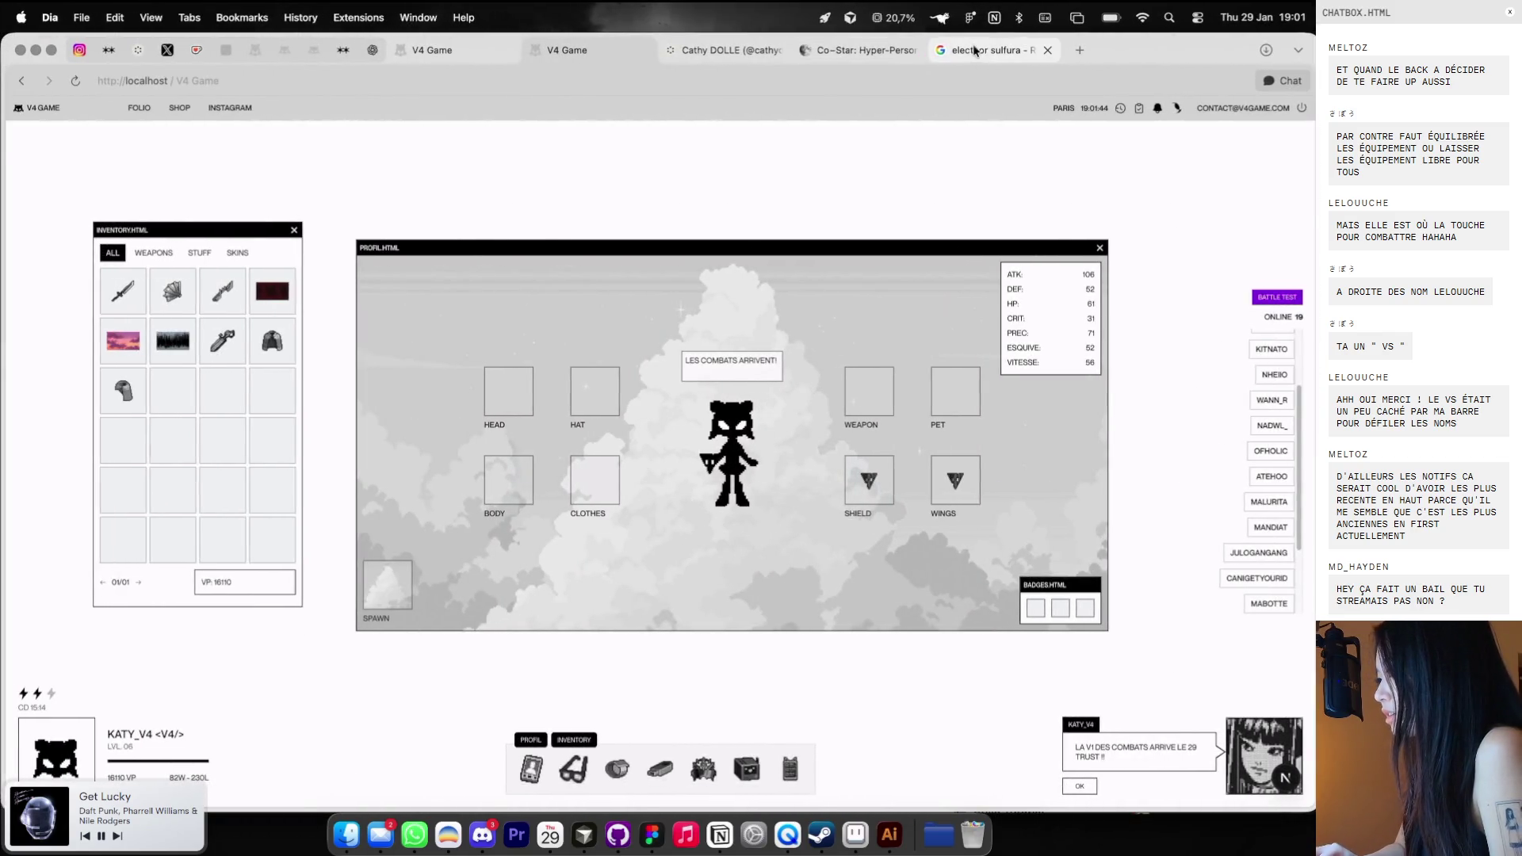
Copy the legendary-birds picture from Google Images, paste it into Figma and scale it to 2022×1078.
{"action": "right_click", "coordinate": [1008, 397]}
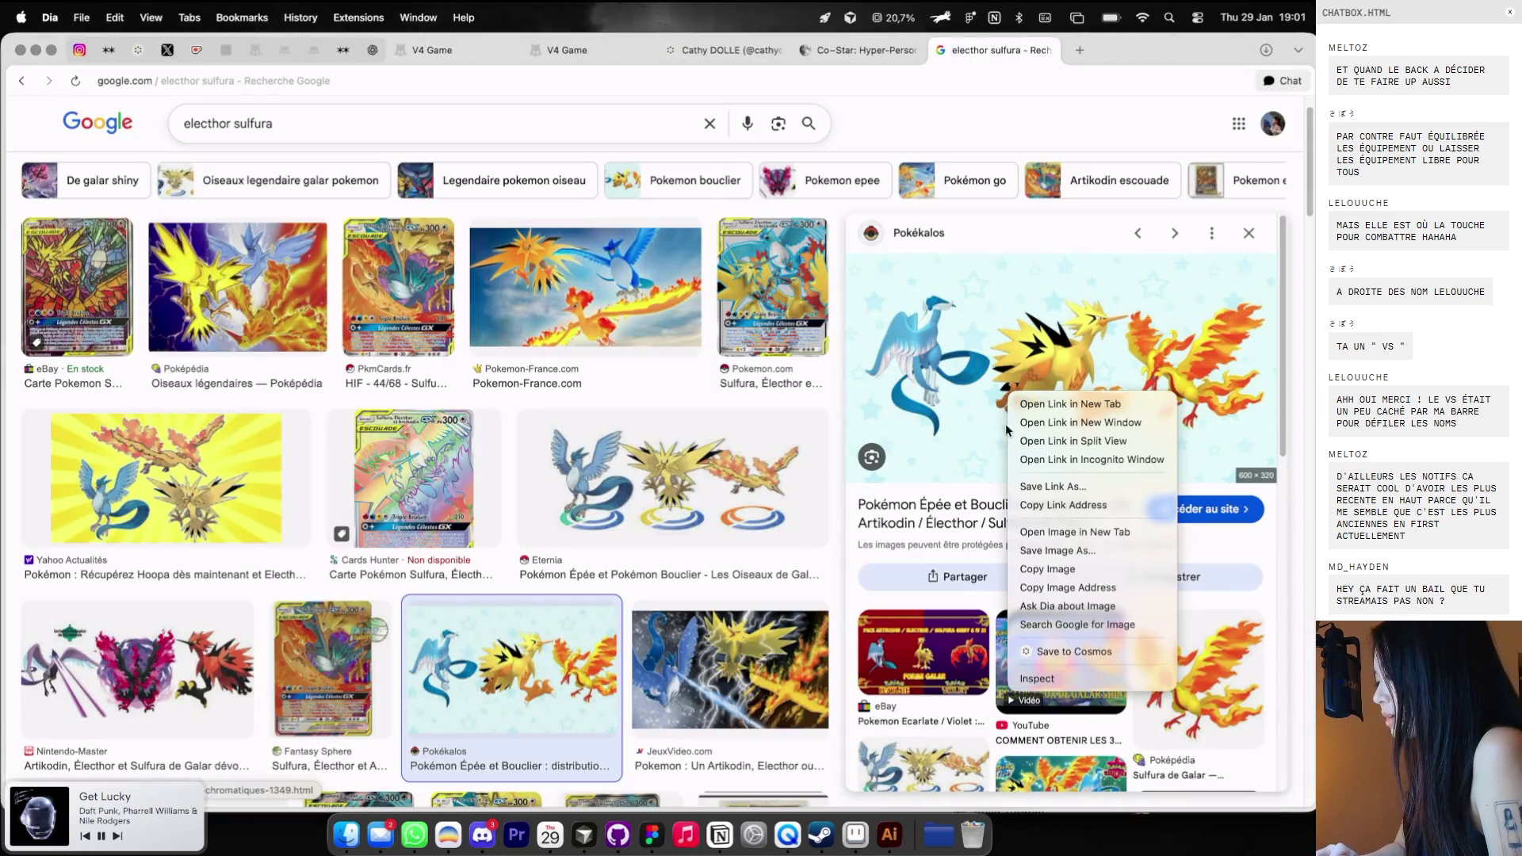
{"action": "left_click", "coordinate": [1048, 569]}
{"action": "key", "text": "super+Tab"}
{"action": "scroll", "coordinate": [683, 411], "scroll_direction": "up", "scroll_amount": 3}
{"action": "scroll", "coordinate": [684, 410], "scroll_direction": "up", "scroll_amount": 10}
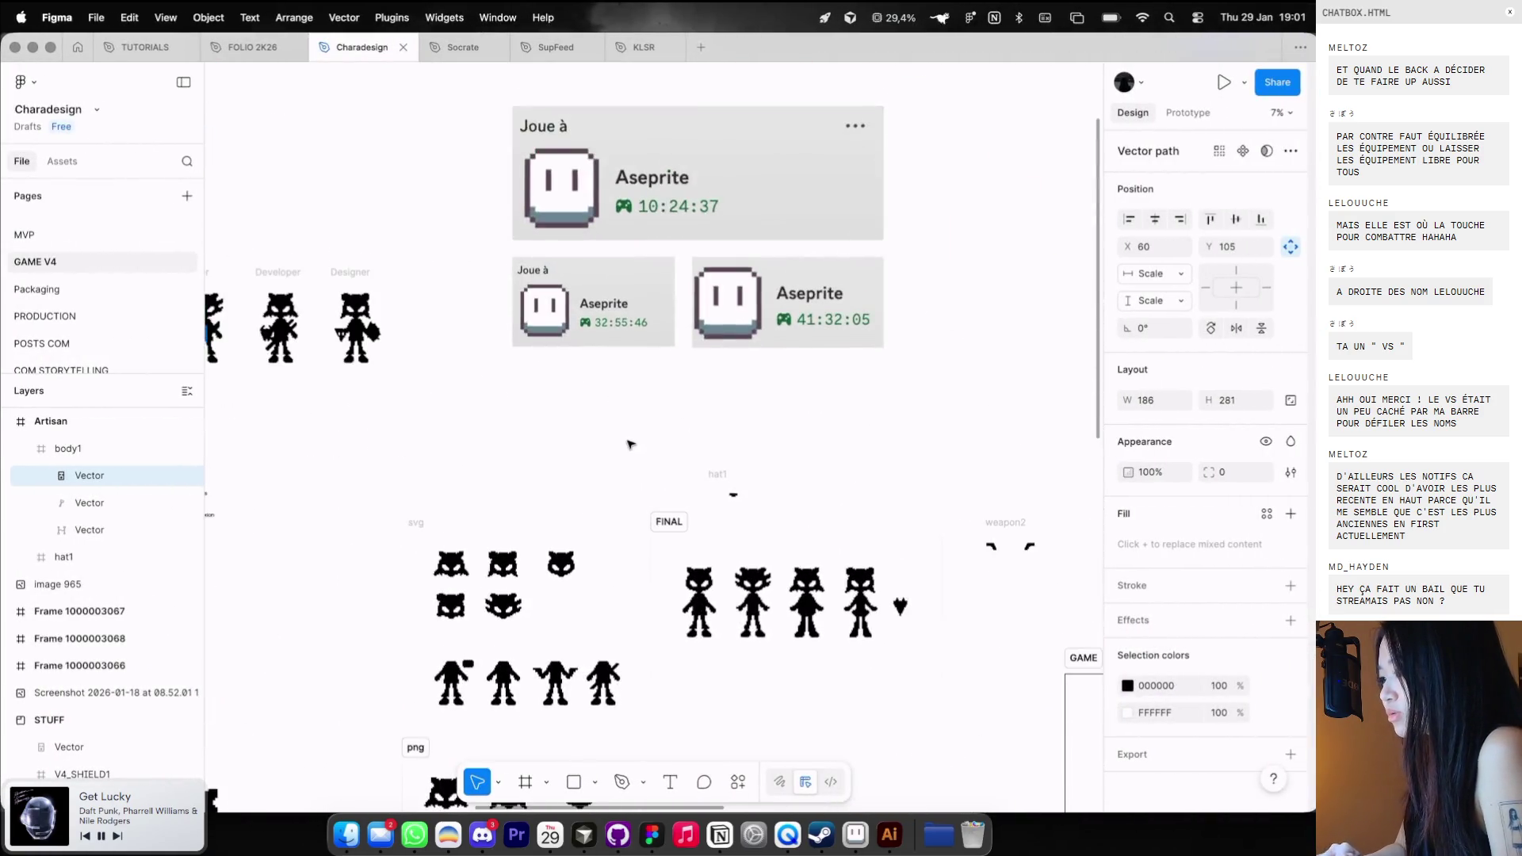
{"action": "left_click", "coordinate": [457, 471]}
{"action": "key", "text": "super+v"}
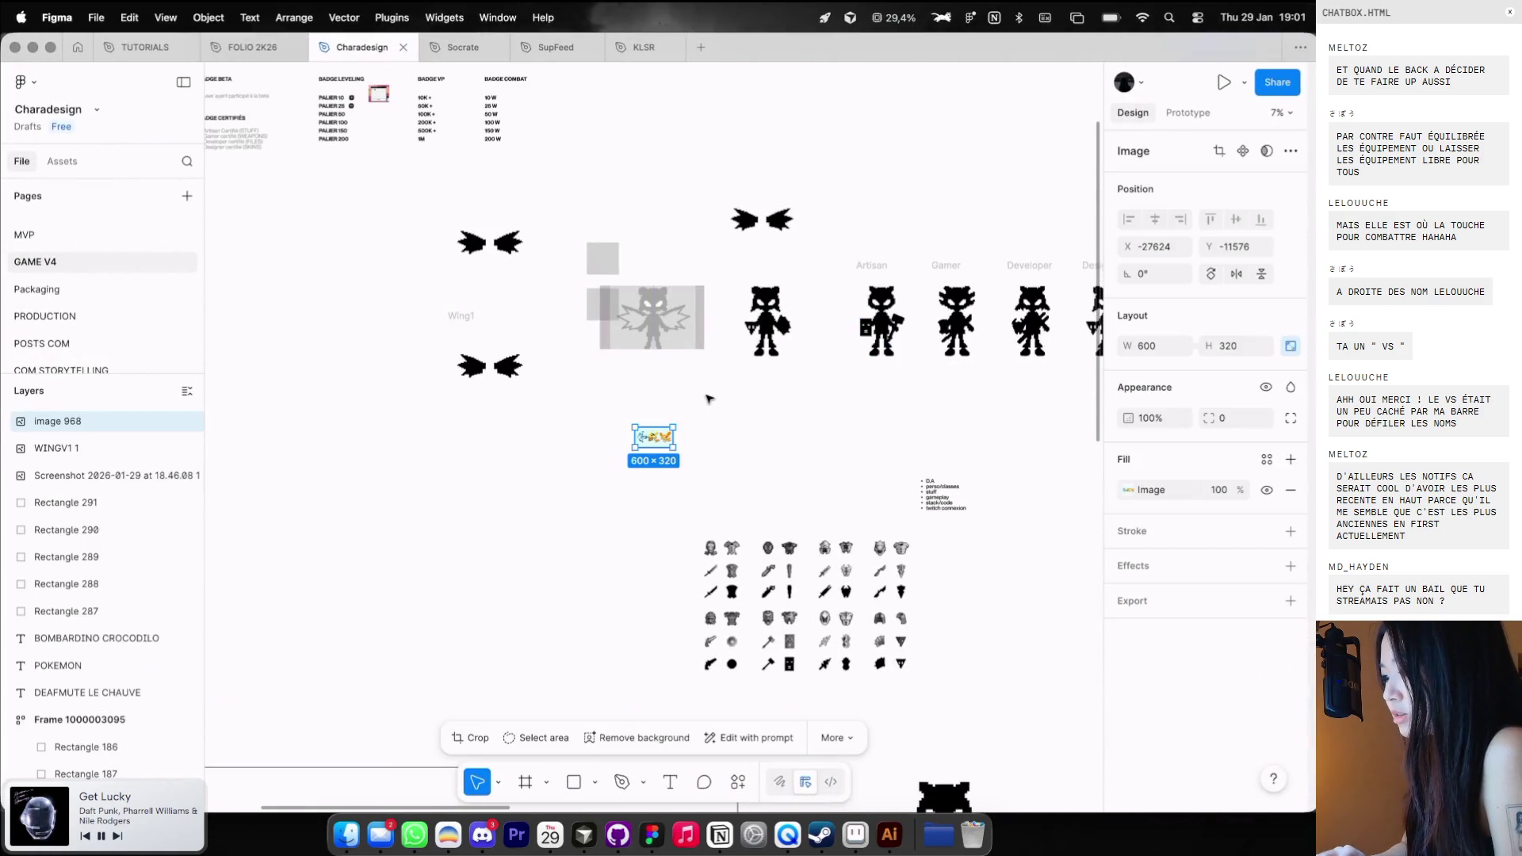
{"action": "scroll", "coordinate": [686, 406], "scroll_direction": "up", "scroll_amount": 5}
{"action": "left_click_drag", "start_coordinate": [619, 451], "coordinate": [619, 299]}
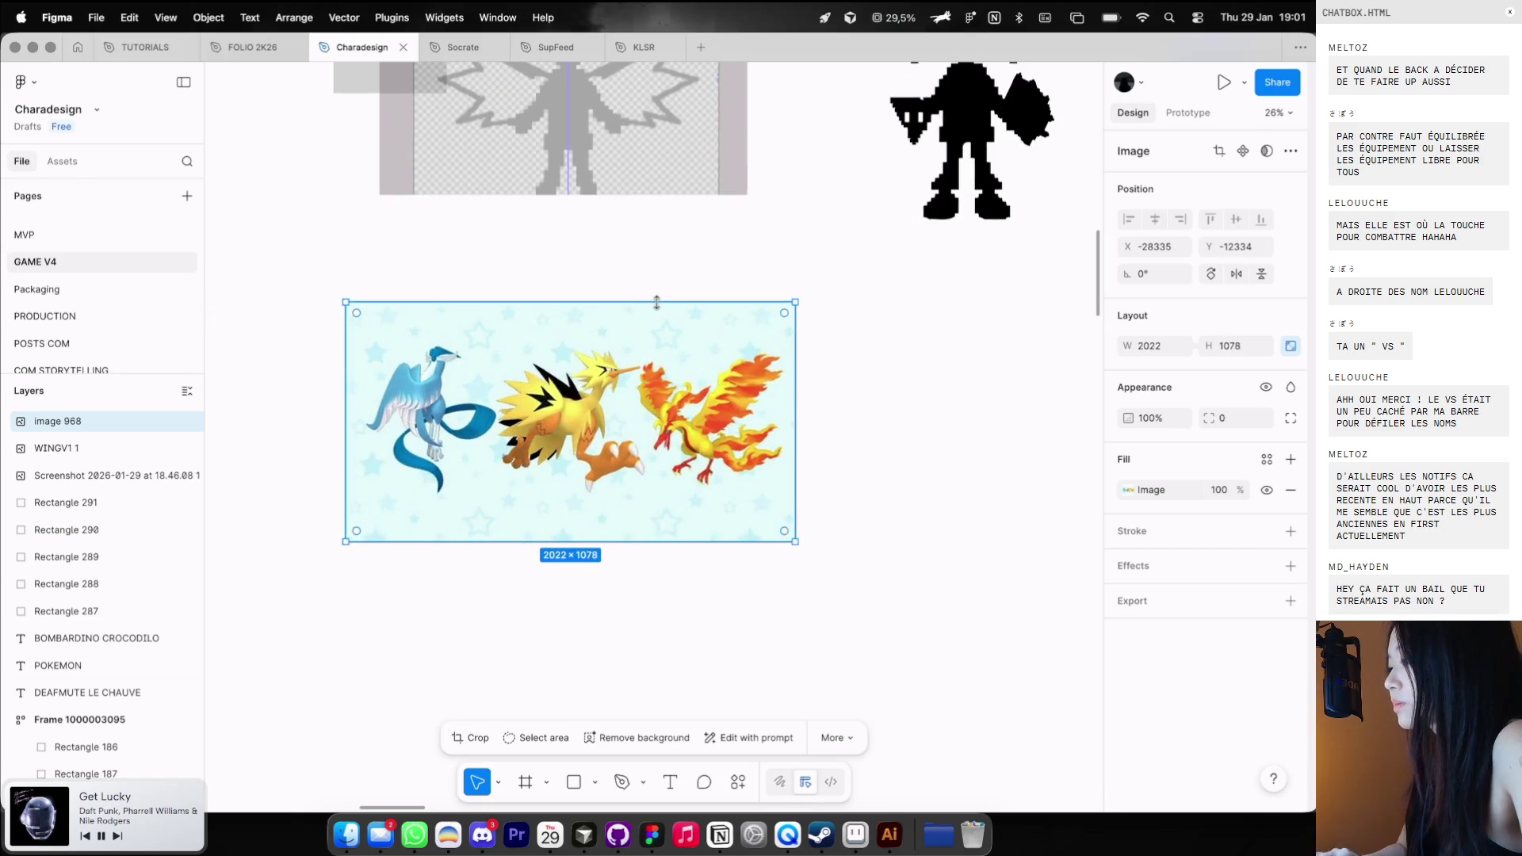
{"action": "scroll", "coordinate": [634, 356], "scroll_direction": "up", "scroll_amount": 3}
{"action": "left_click", "coordinate": [848, 847]}
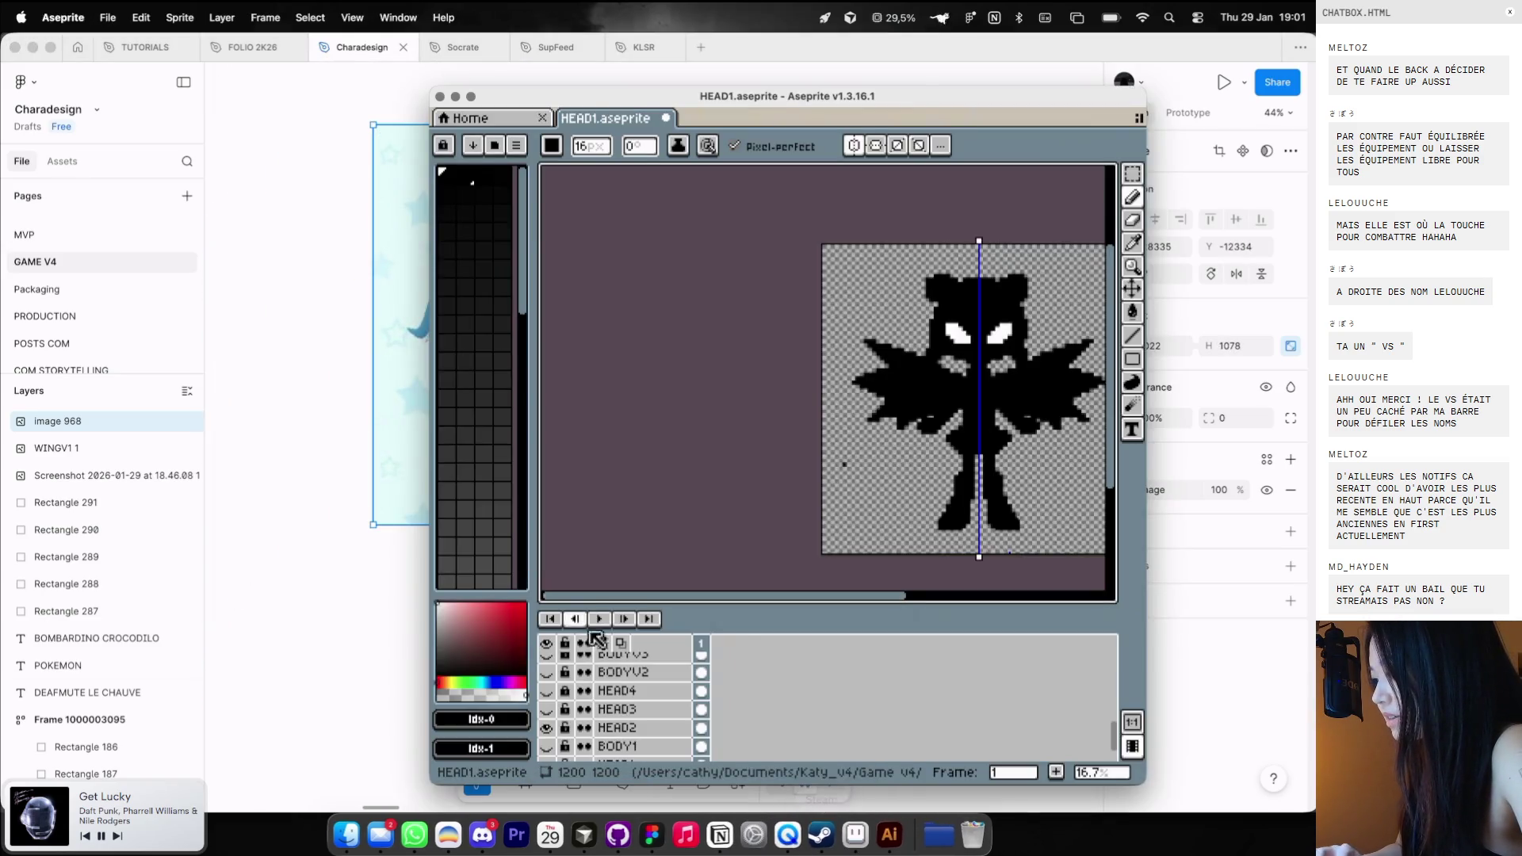
Hide the old WING layer, then rename a wing layer to WING2 and make it visible.
{"action": "left_click", "coordinate": [546, 662]}
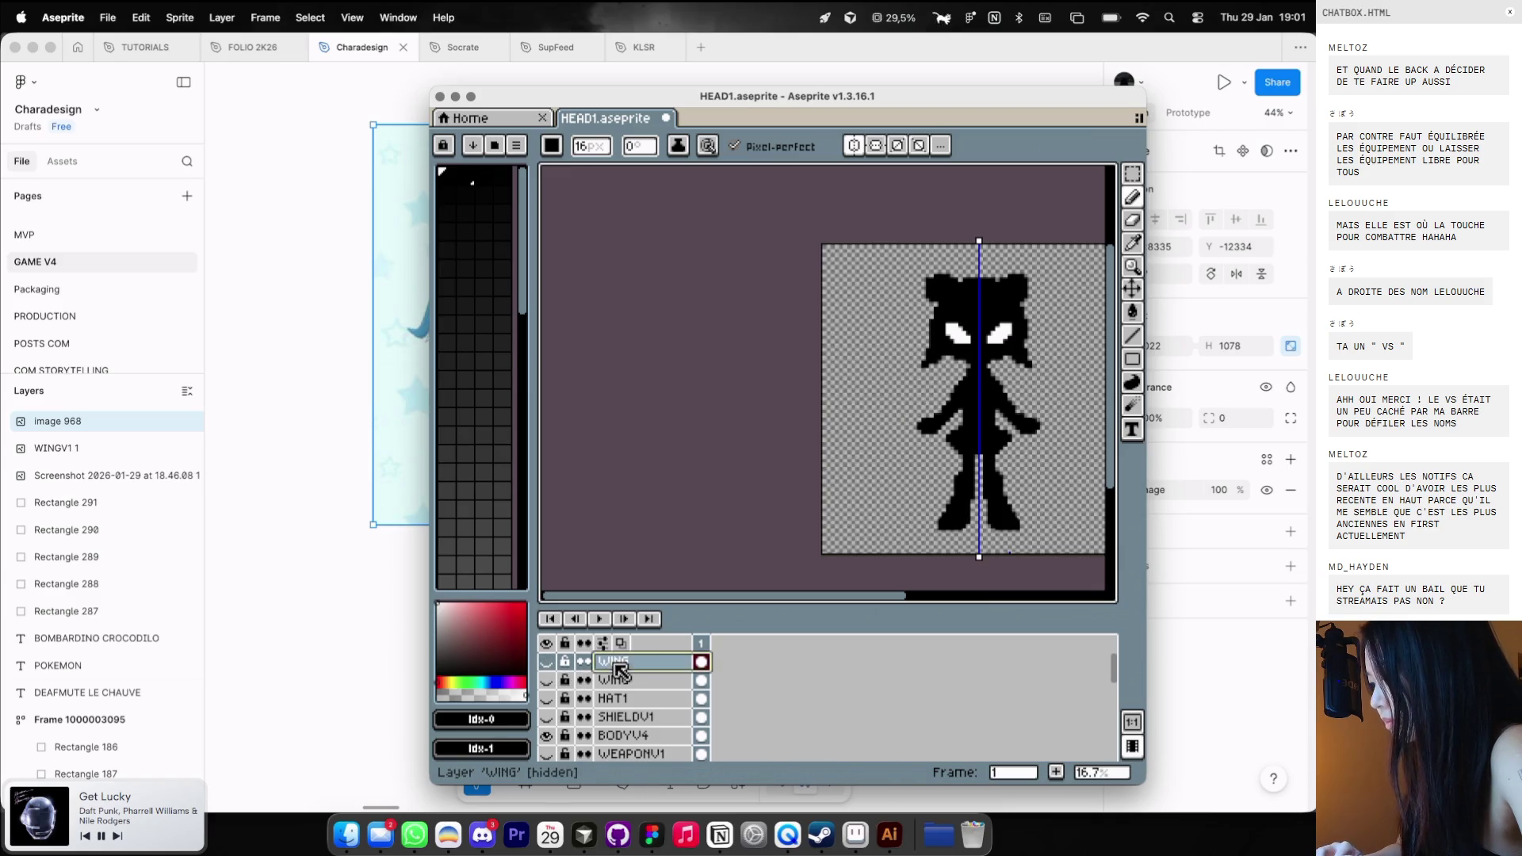
{"action": "double_click", "coordinate": [626, 663]}
{"action": "key", "text": "Right"}
{"action": "type", "text": "2"}
{"action": "key", "text": "Return"}
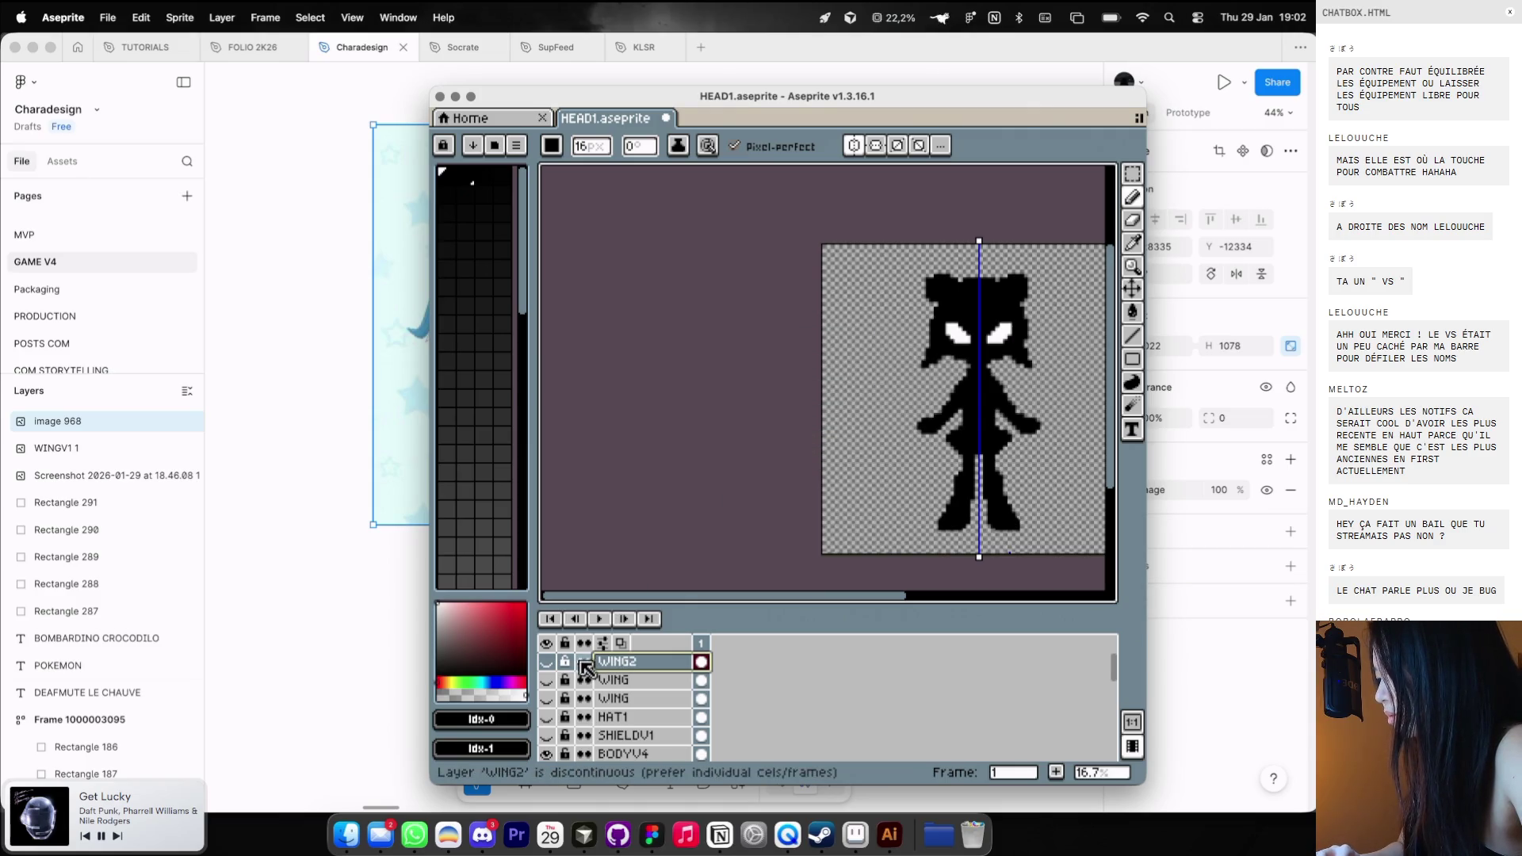
{"action": "left_click", "coordinate": [546, 661]}
Delete the spare hidden WING layer and switch to the Pencil tool.
{"action": "key", "text": "v"}
{"action": "key", "text": "Delete"}
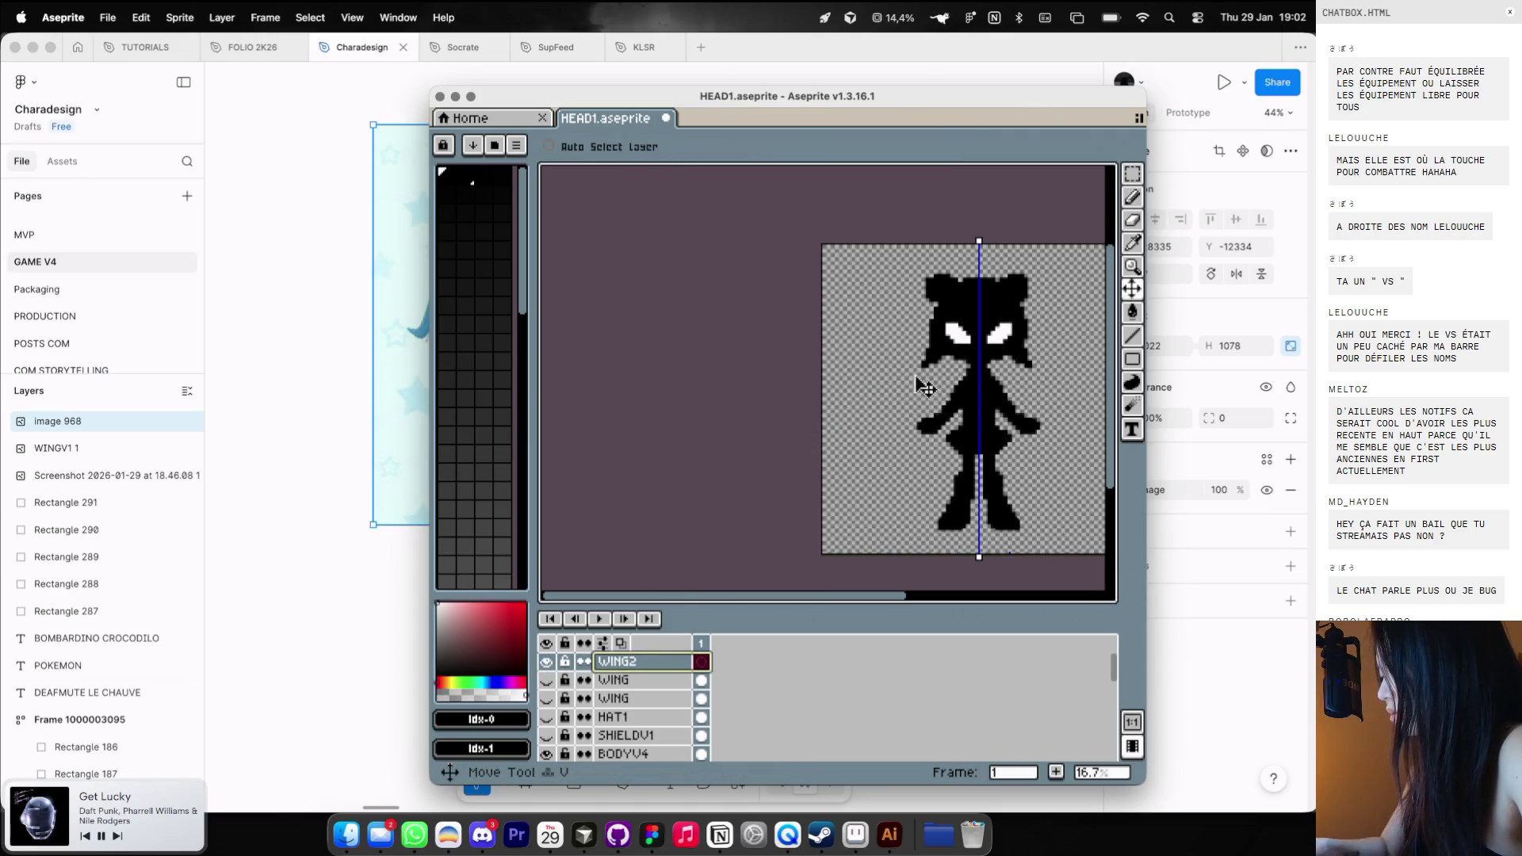
{"action": "scroll", "coordinate": [924, 386], "scroll_direction": "up", "scroll_amount": 1}
{"action": "scroll", "coordinate": [923, 386], "scroll_direction": "right", "scroll_amount": 2}
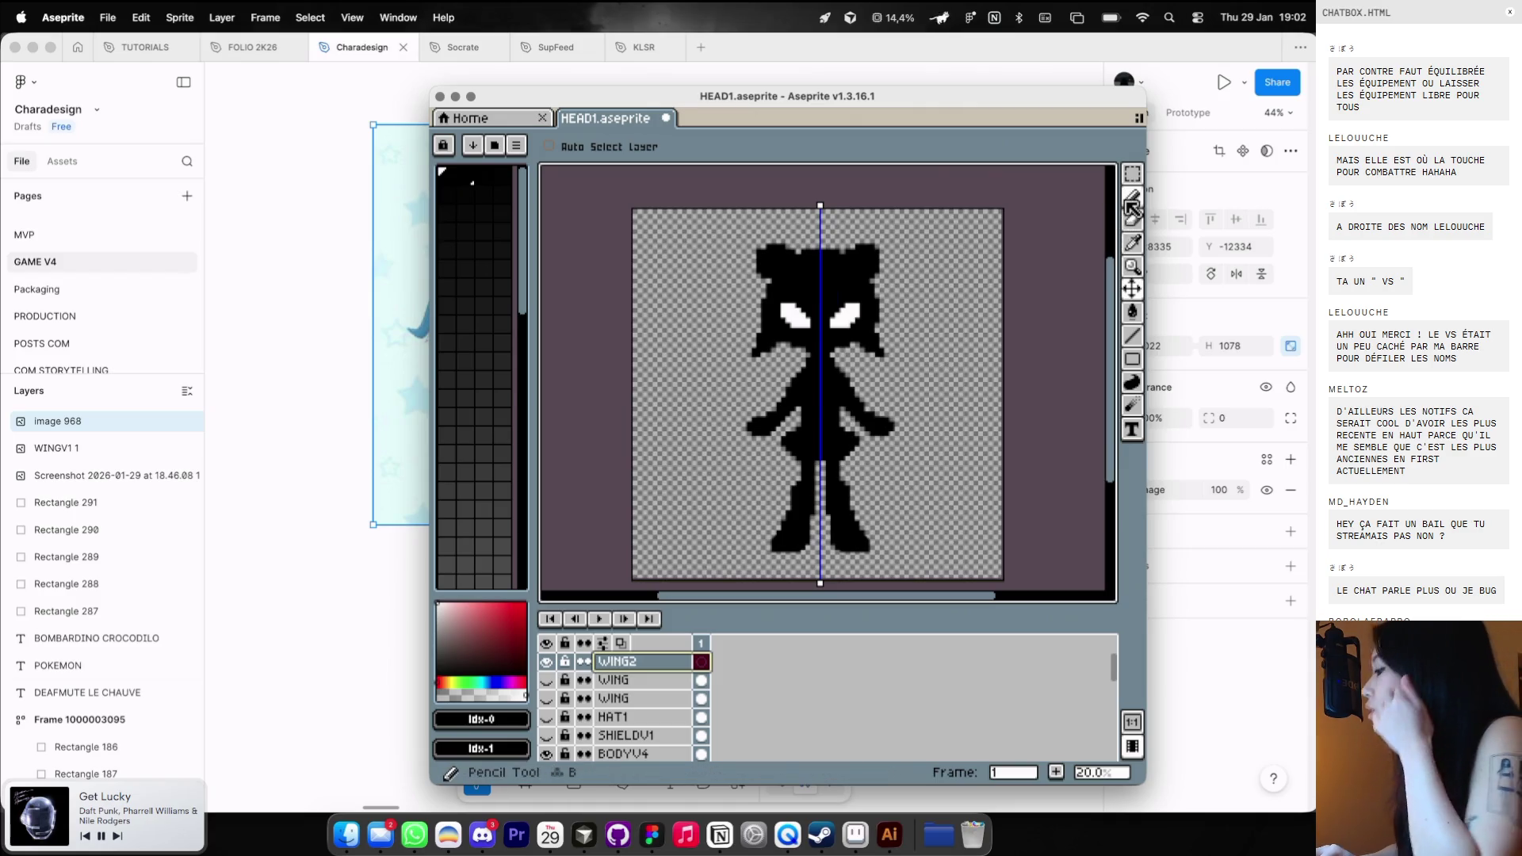
{"action": "left_click", "coordinate": [630, 699]}
{"action": "key", "text": "Delete"}
{"action": "left_click", "coordinate": [618, 662]}
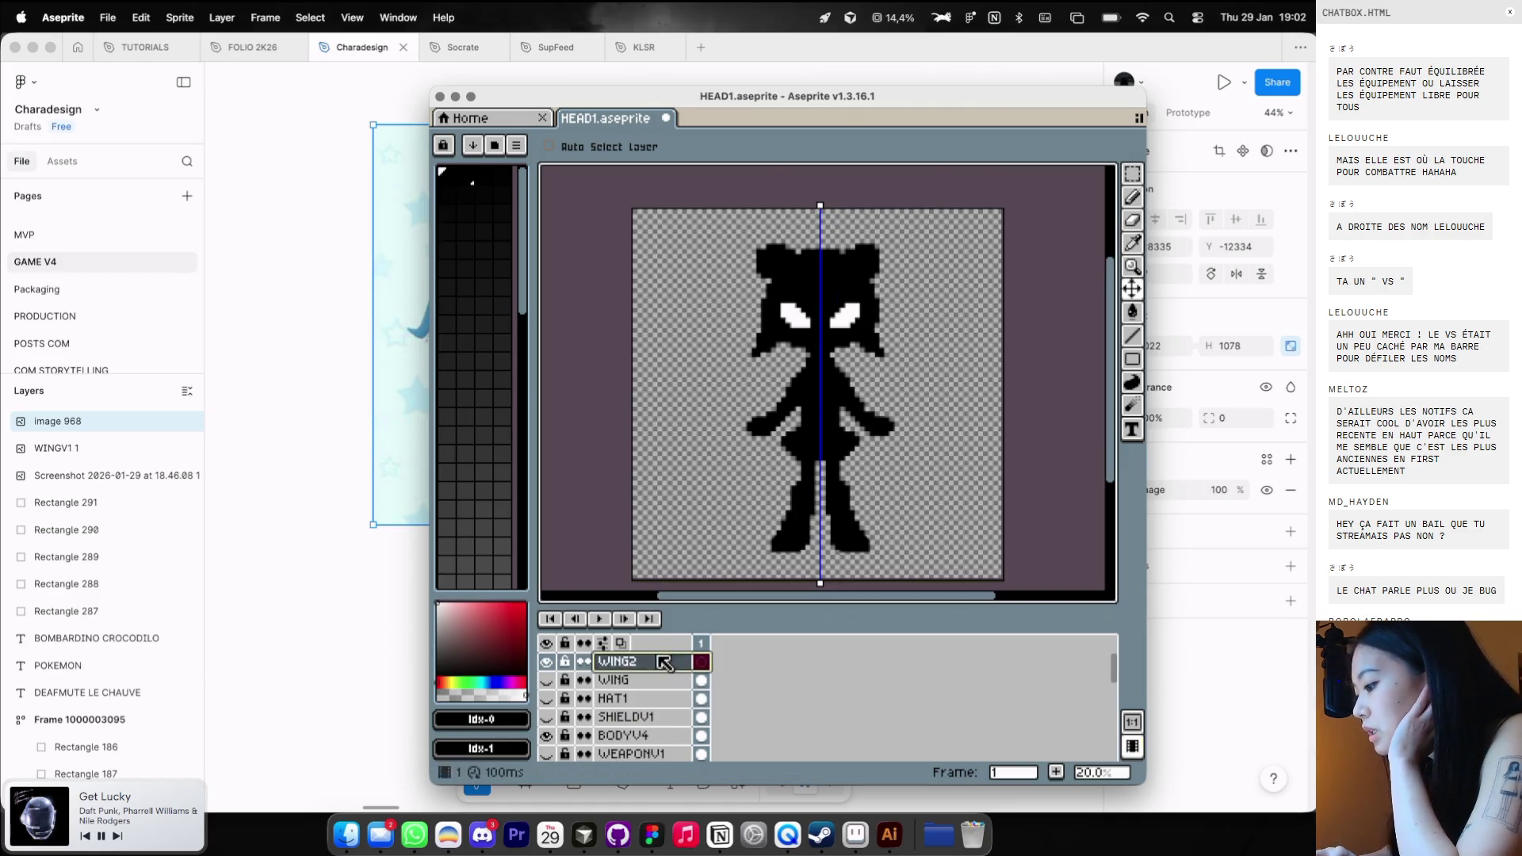
{"action": "key", "text": "ctrl+z"}
{"action": "key", "text": "ctrl+shift+z"}
{"action": "left_click", "coordinate": [1132, 197]}
{"action": "scroll", "coordinate": [311, 414], "scroll_direction": "right", "scroll_amount": 5}
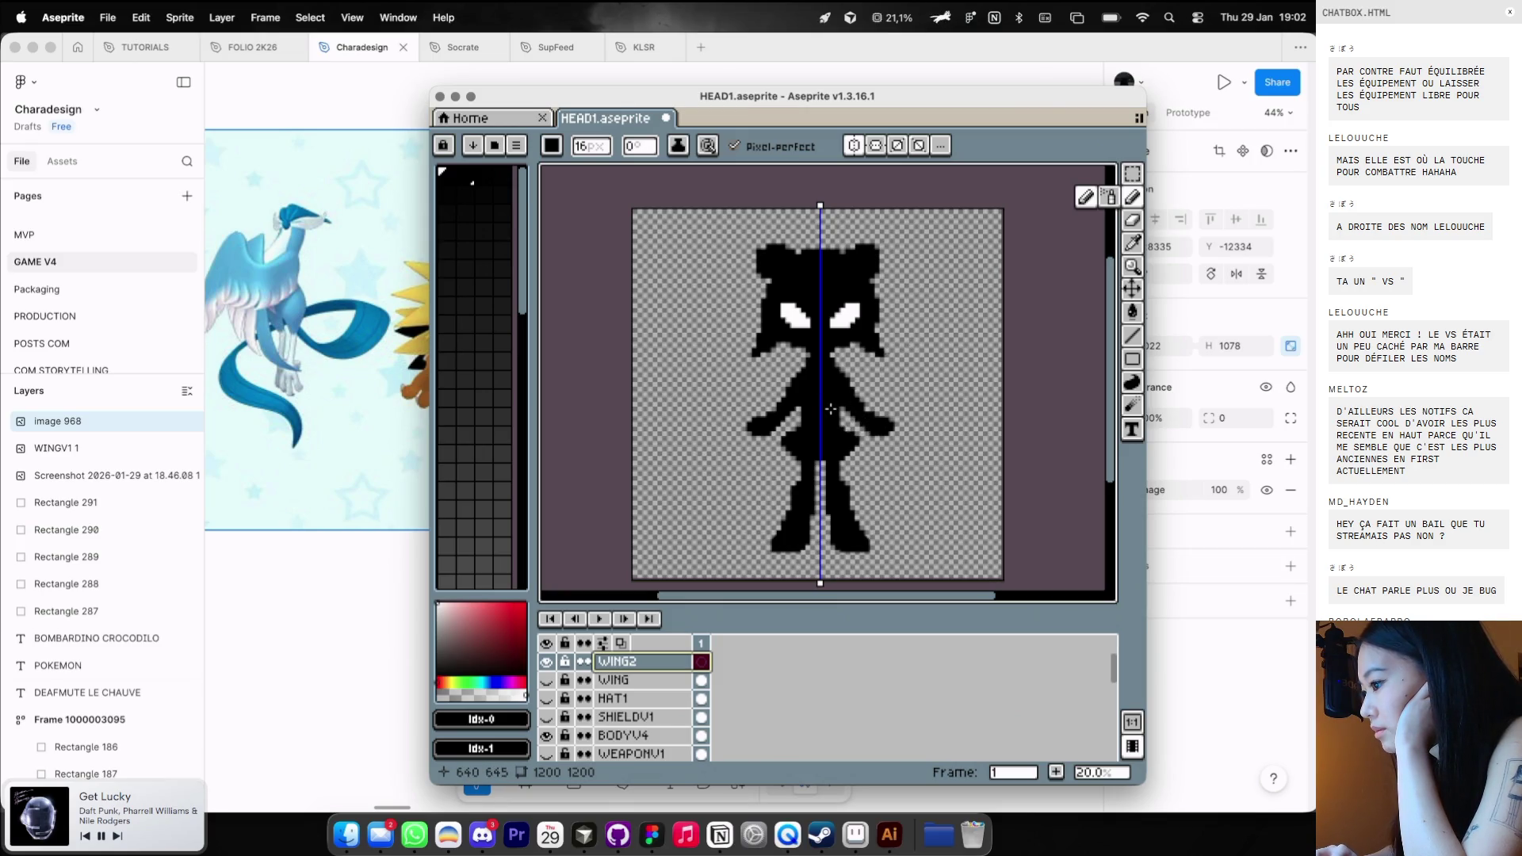
{"action": "mouse_move", "coordinate": [847, 387]}
{"action": "left_mouse_down"}
{"action": "mouse_move", "coordinate": [876, 342]}
{"action": "mouse_move", "coordinate": [940, 381]}
{"action": "mouse_move", "coordinate": [868, 512]}
{"action": "mouse_move", "coordinate": [904, 487]}
{"action": "left_mouse_up"}
{"action": "key", "text": "super+z"}
{"action": "mouse_move", "coordinate": [837, 369]}
{"action": "left_mouse_down"}
{"action": "mouse_move", "coordinate": [943, 305]}
{"action": "mouse_move", "coordinate": [864, 381]}
{"action": "mouse_move", "coordinate": [872, 426]}
{"action": "left_mouse_up"}
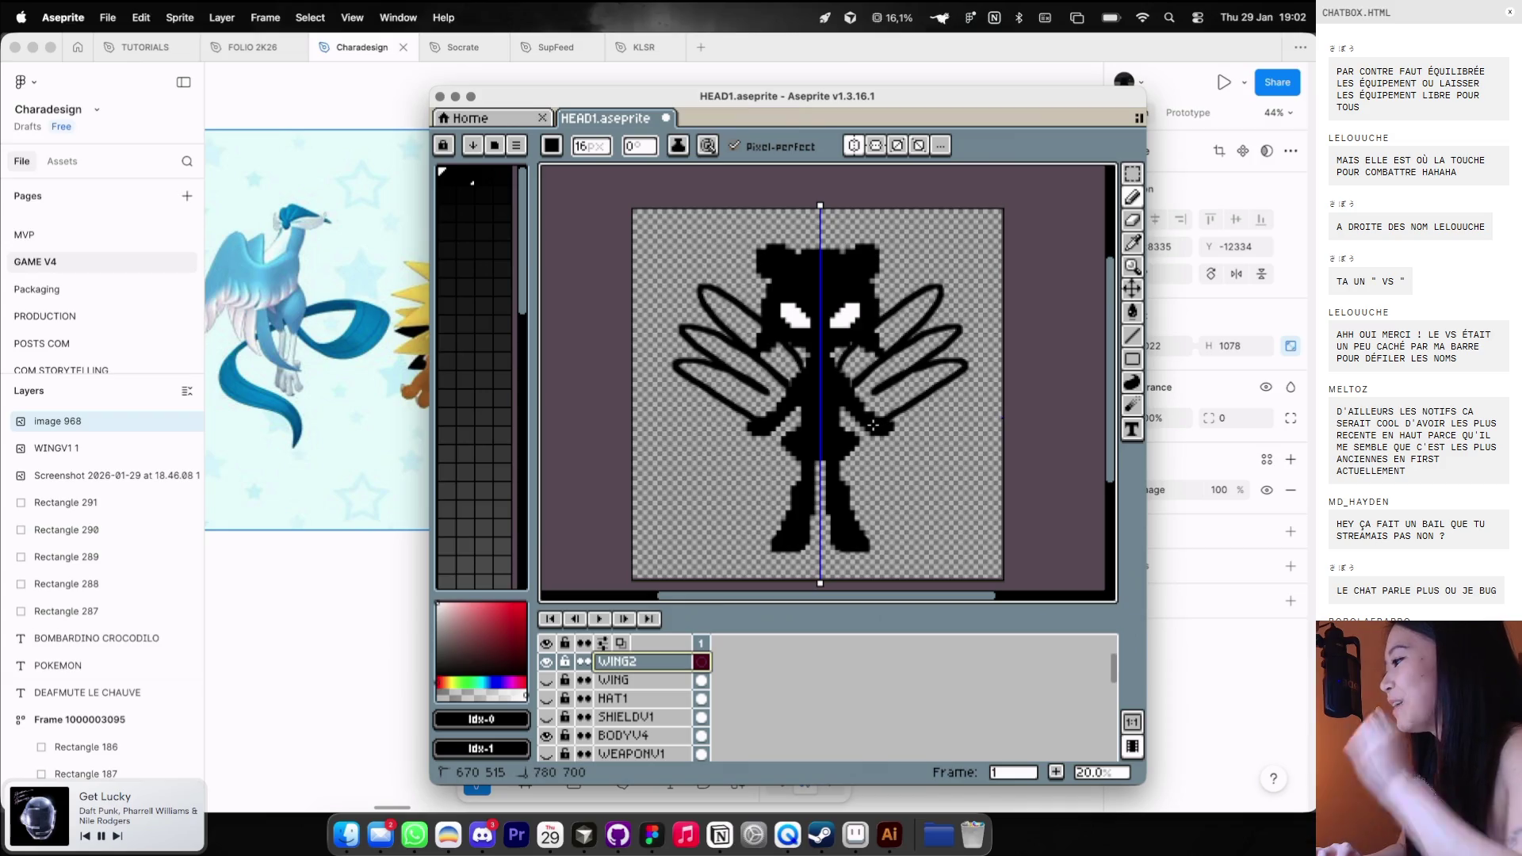
{"action": "key", "text": "super+z"}
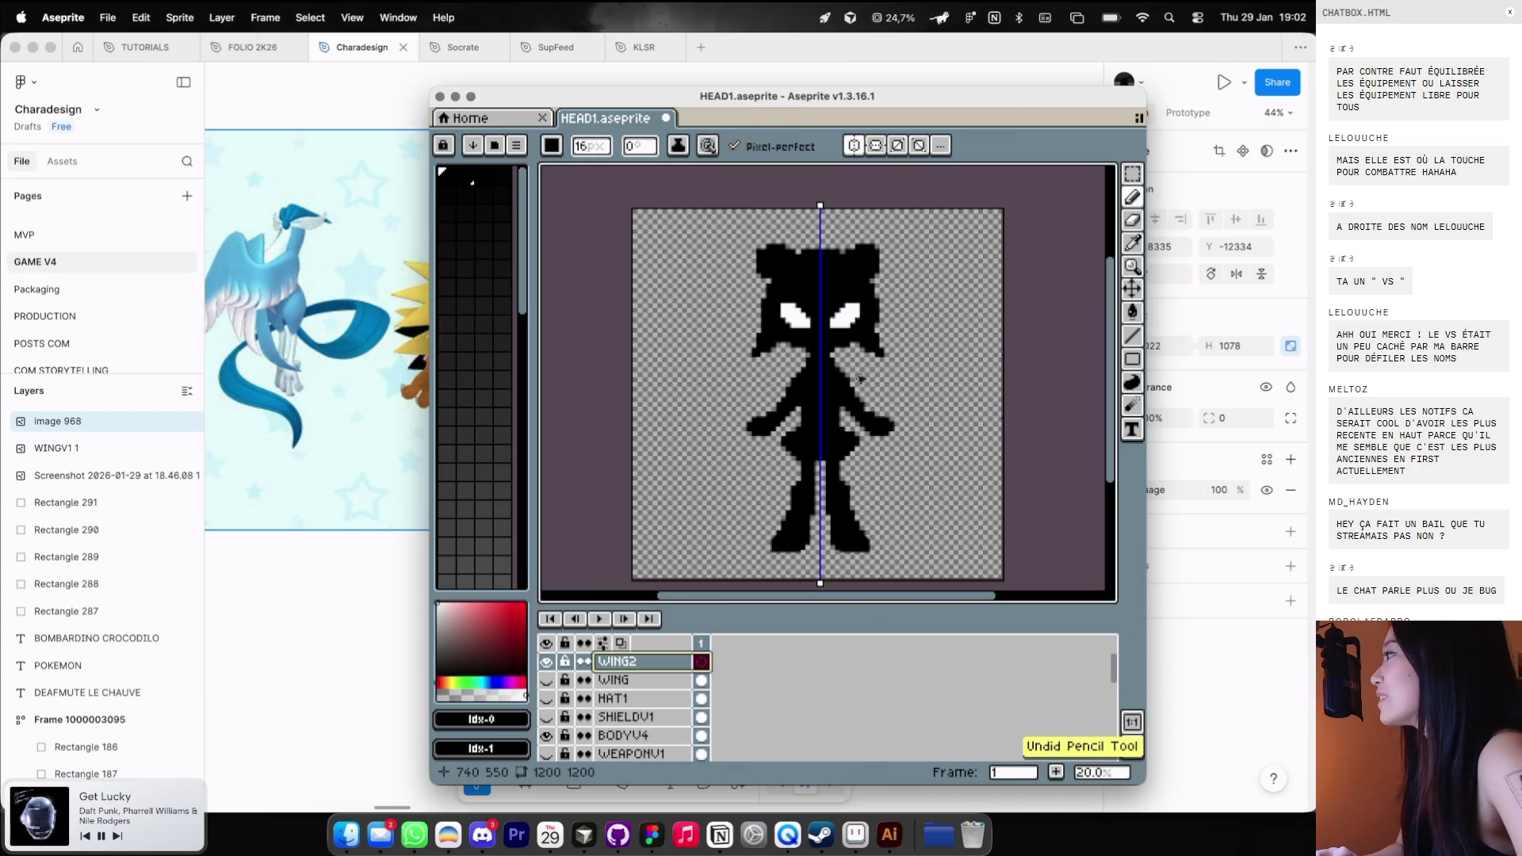
{"action": "mouse_move", "coordinate": [847, 384]}
{"action": "left_mouse_down"}
{"action": "mouse_move", "coordinate": [974, 314]}
{"action": "mouse_move", "coordinate": [911, 372]}
{"action": "mouse_move", "coordinate": [935, 486]}
{"action": "mouse_move", "coordinate": [859, 438]}
{"action": "left_mouse_up"}
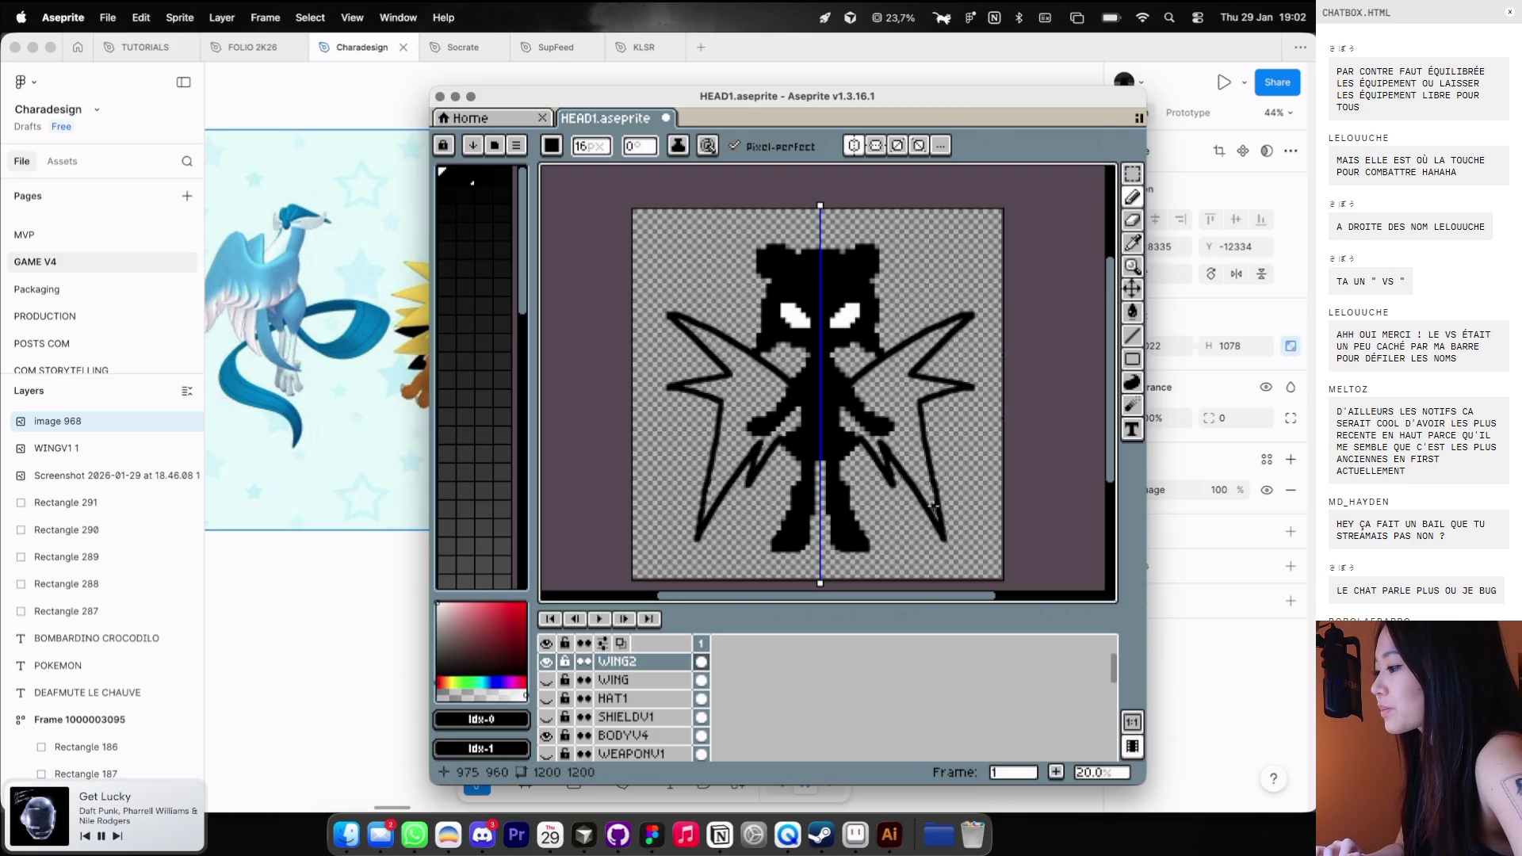
{"action": "key", "text": "ctrl+z"}
{"action": "key", "text": "ctrl+z"}
{"action": "key", "text": "ctrl+z"}
{"action": "mouse_move", "coordinate": [866, 361]}
{"action": "left_mouse_down"}
{"action": "mouse_move", "coordinate": [968, 260]}
{"action": "mouse_move", "coordinate": [918, 387]}
{"action": "mouse_move", "coordinate": [928, 446]}
{"action": "mouse_move", "coordinate": [862, 420]}
{"action": "mouse_move", "coordinate": [919, 287]}
{"action": "mouse_move", "coordinate": [919, 376]}
{"action": "mouse_move", "coordinate": [893, 362]}
{"action": "mouse_move", "coordinate": [954, 268]}
{"action": "mouse_move", "coordinate": [923, 541]}
{"action": "left_mouse_up"}
{"action": "key", "text": "ctrl+z"}
{"action": "key", "text": "ctrl+z"}
{"action": "key", "text": "ctrl+z"}
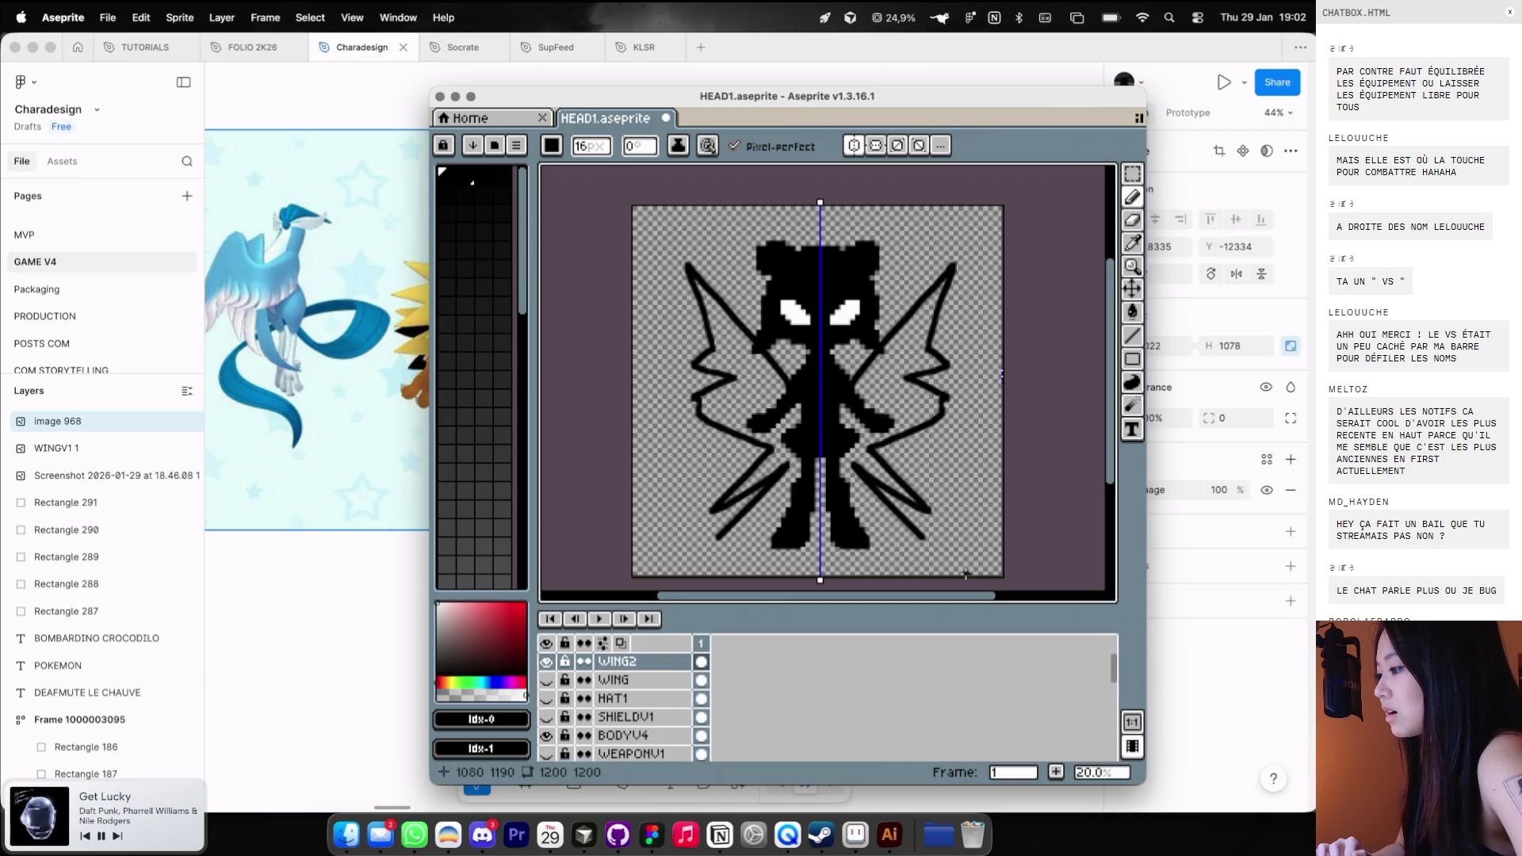
{"action": "scroll", "coordinate": [872, 368], "scroll_direction": "down", "scroll_amount": 1}
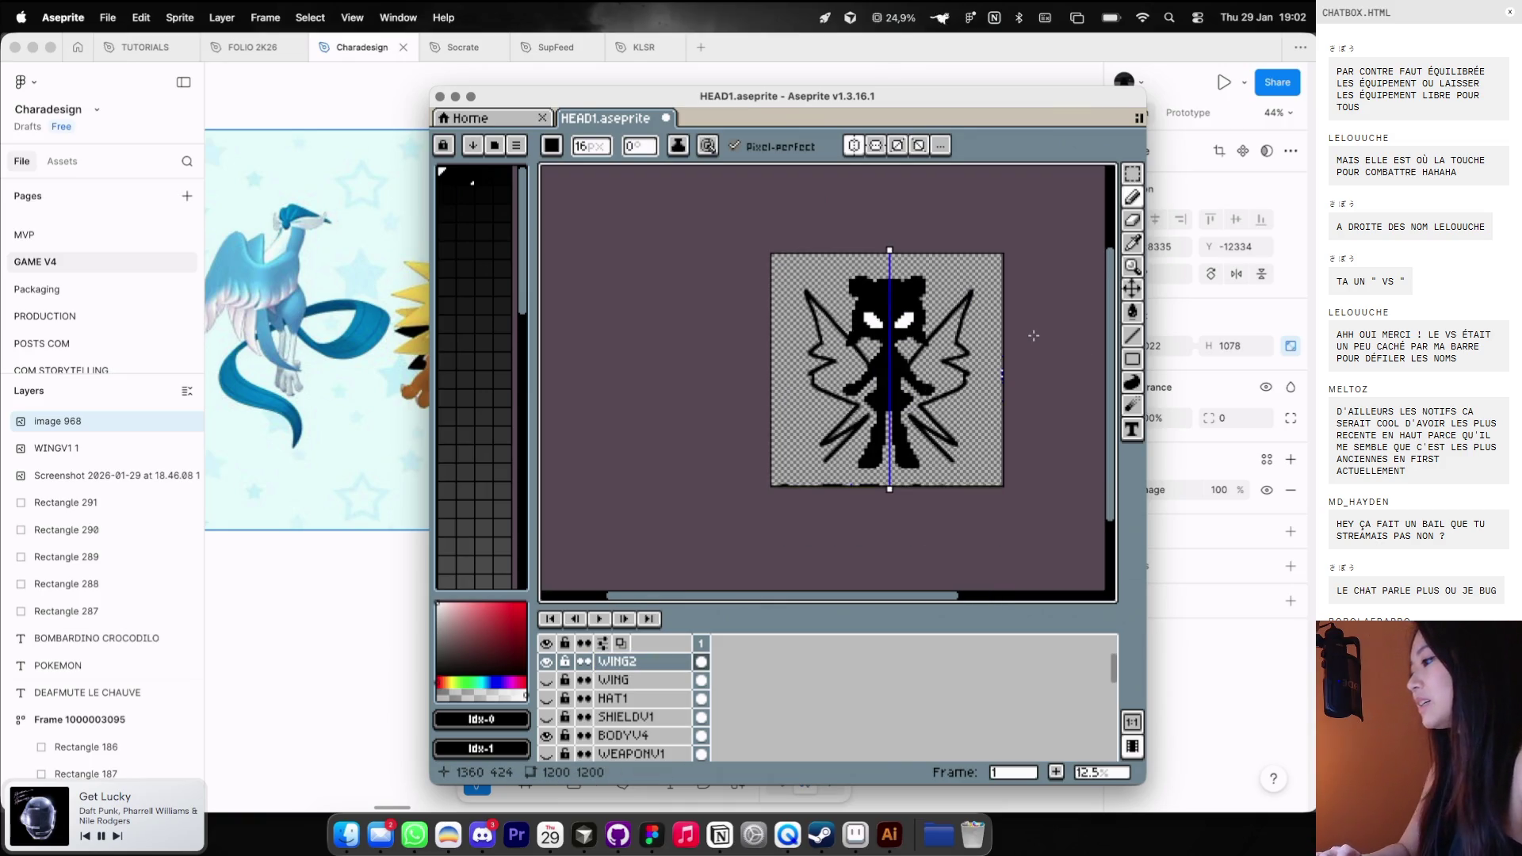
{"action": "key", "text": "ctrl+z"}
{"action": "scroll", "coordinate": [887, 371], "scroll_direction": "up", "scroll_amount": 1}
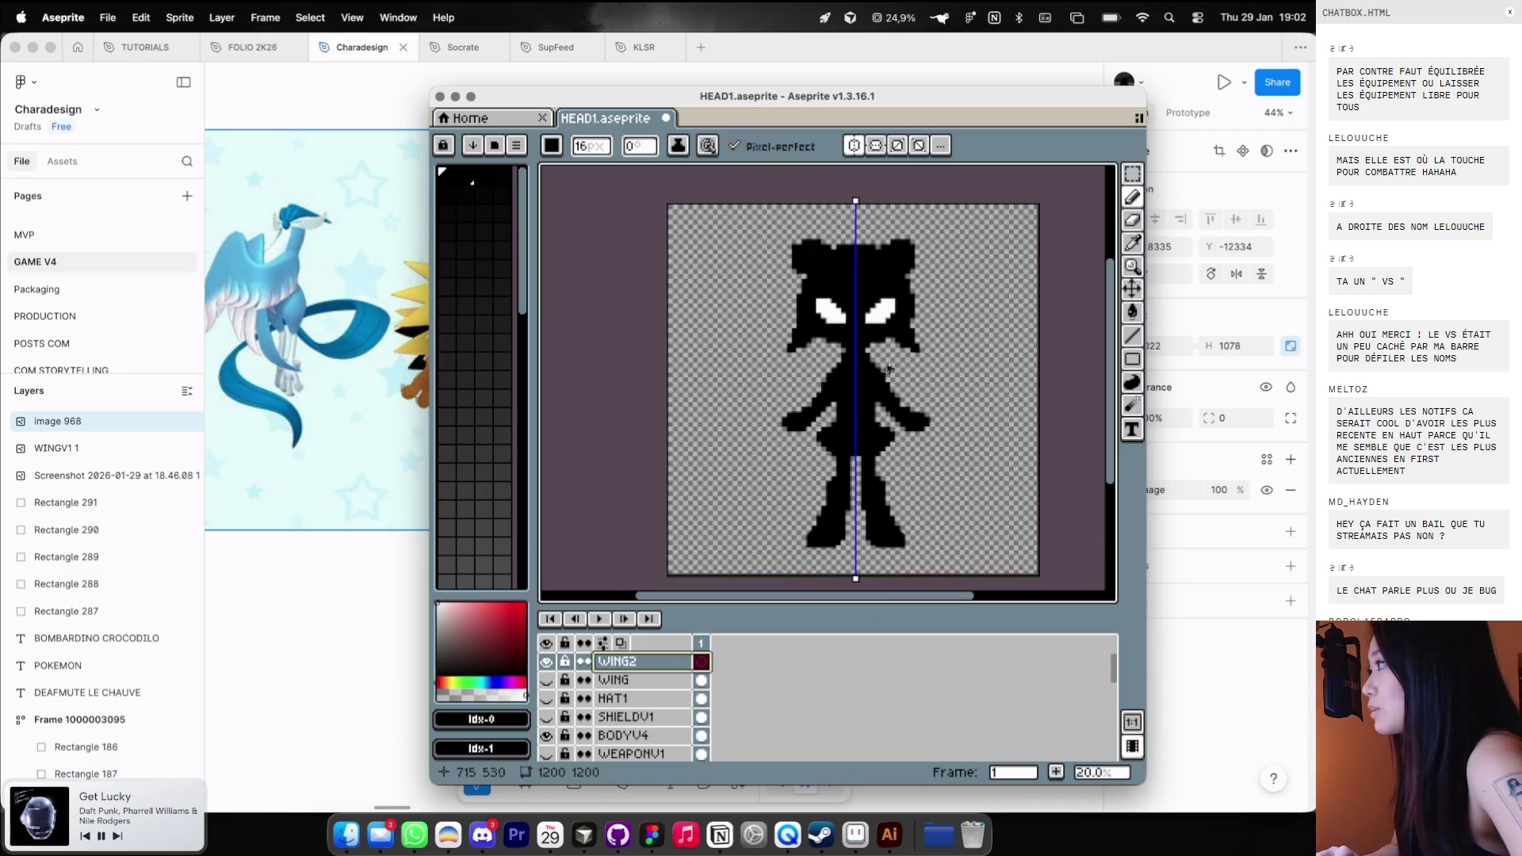
{"action": "left_click_drag", "start_coordinate": [884, 392], "coordinate": [959, 367]}
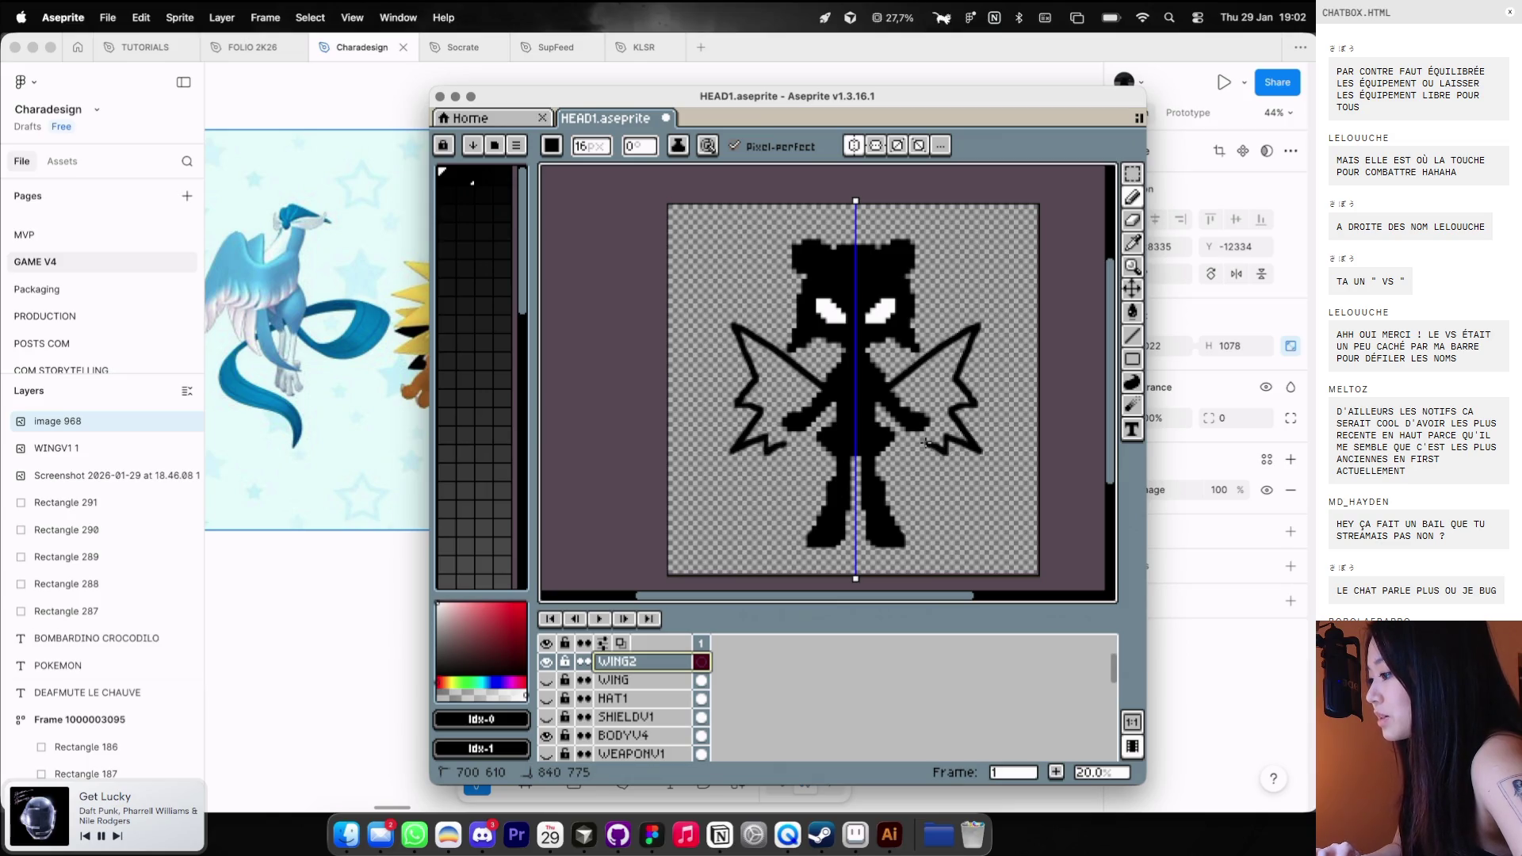
{"action": "key", "text": "ctrl+z"}
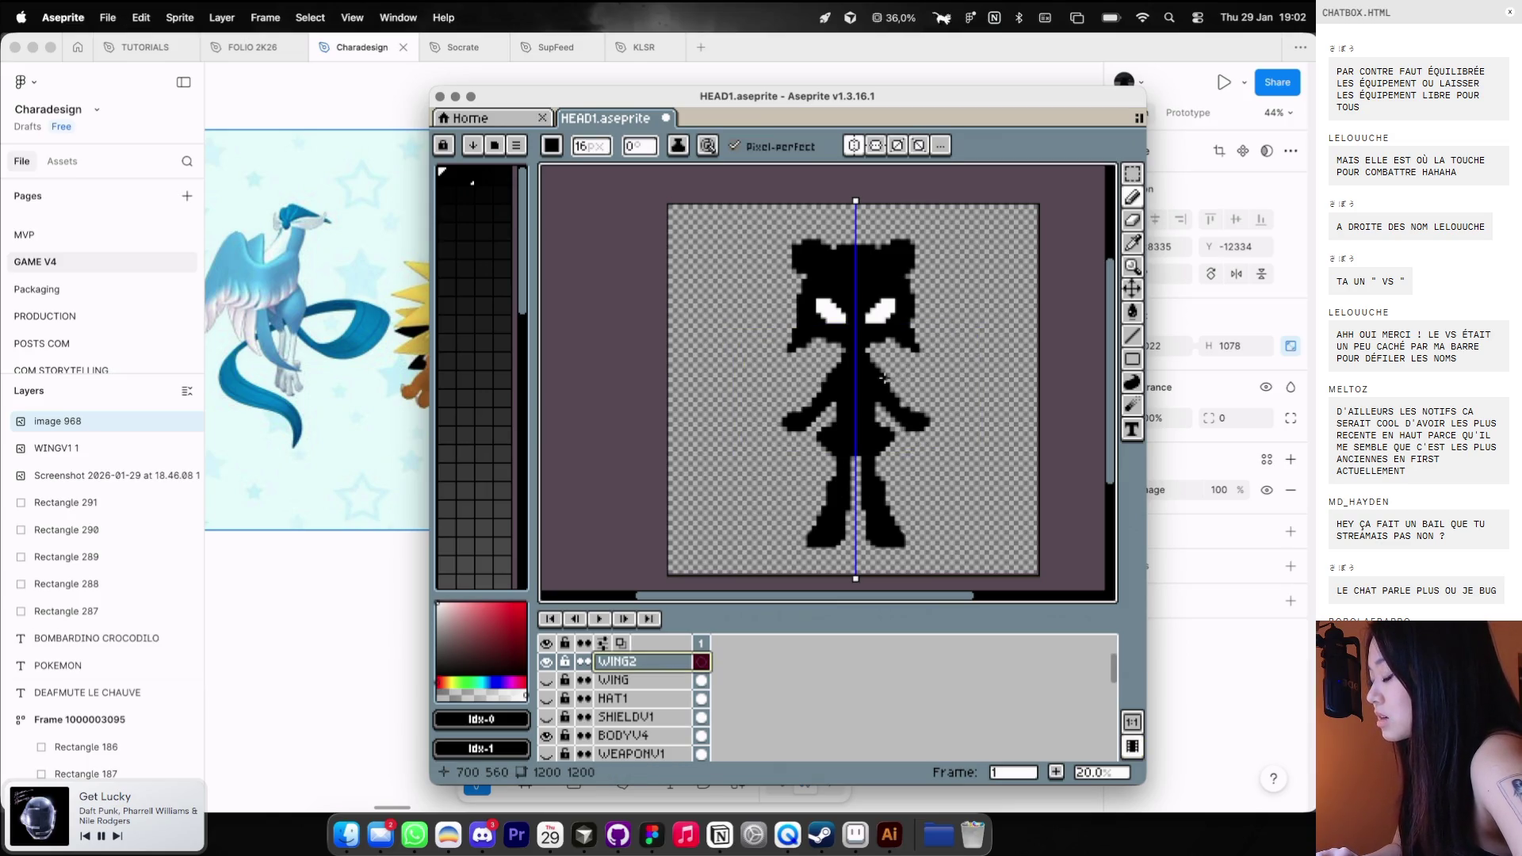
{"action": "mouse_move", "coordinate": [883, 381]}
{"action": "left_mouse_down"}
{"action": "mouse_move", "coordinate": [959, 363]}
{"action": "mouse_move", "coordinate": [936, 455]}
{"action": "left_mouse_up"}
{"action": "key", "text": "ctrl+z"}
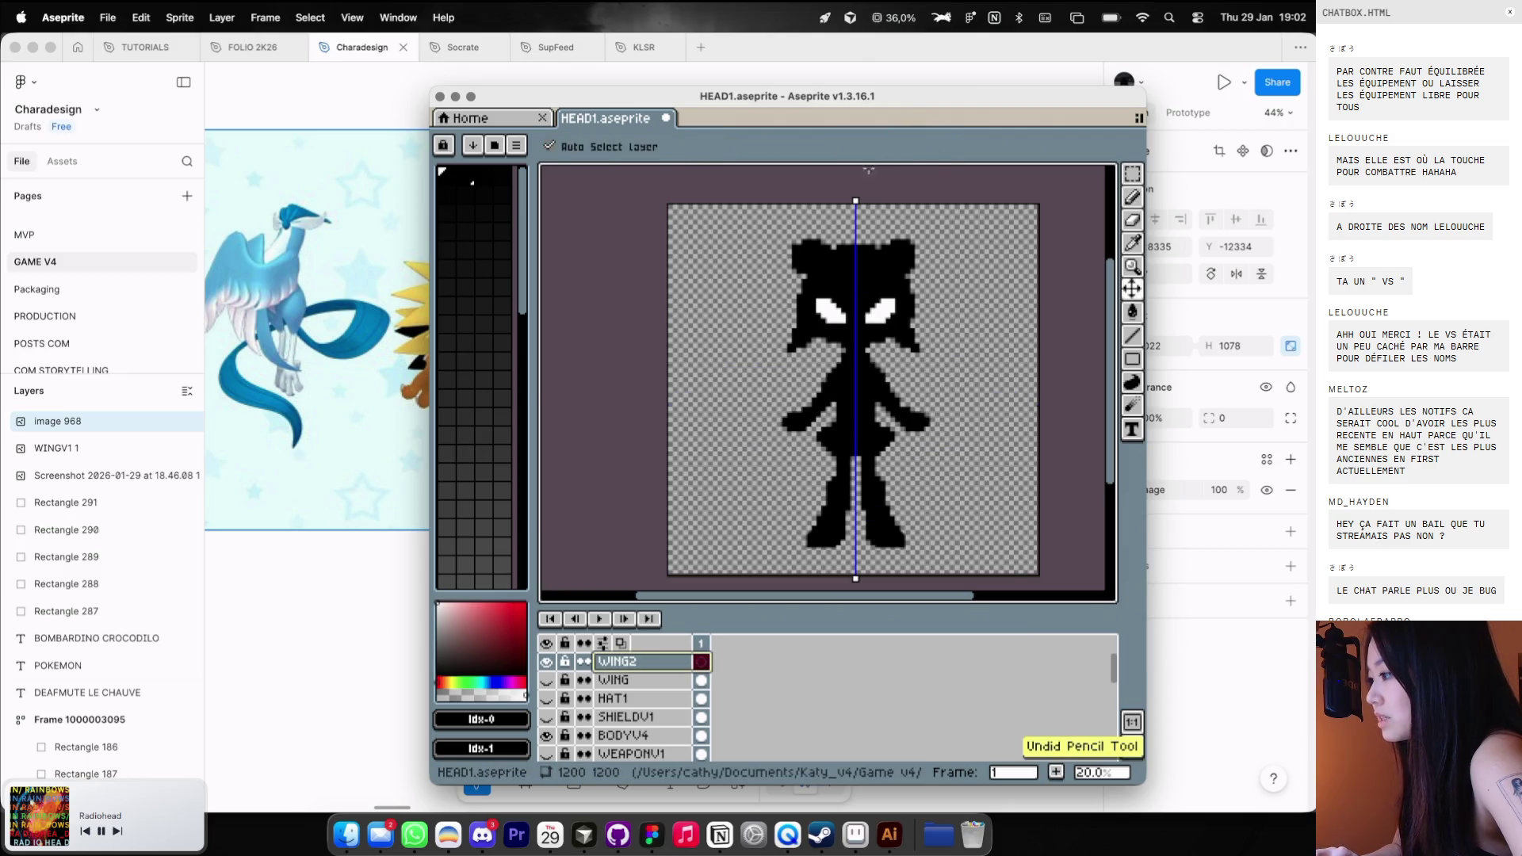
{"action": "left_click", "coordinate": [854, 146]}
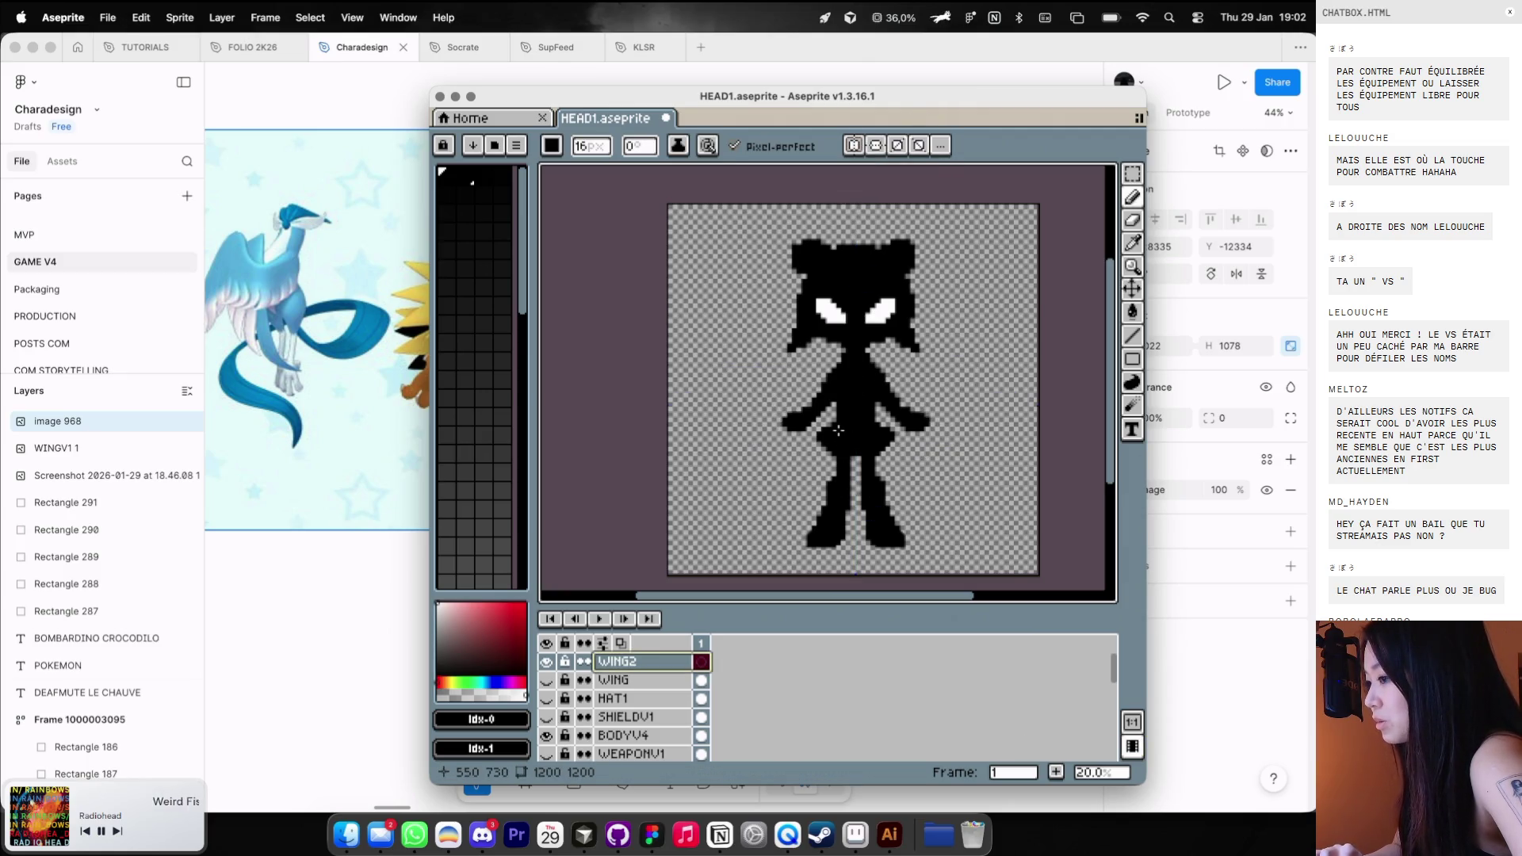
{"action": "mouse_move", "coordinate": [835, 431]}
{"action": "left_mouse_down"}
{"action": "mouse_move", "coordinate": [795, 450]}
{"action": "mouse_move", "coordinate": [838, 379]}
{"action": "mouse_move", "coordinate": [981, 307]}
{"action": "mouse_move", "coordinate": [944, 292]}
{"action": "left_mouse_up"}
{"action": "key", "text": "super+z"}
{"action": "mouse_move", "coordinate": [829, 467]}
{"action": "left_mouse_down"}
{"action": "mouse_move", "coordinate": [762, 432]}
{"action": "mouse_move", "coordinate": [1031, 274]}
{"action": "mouse_move", "coordinate": [1000, 257]}
{"action": "left_mouse_up"}
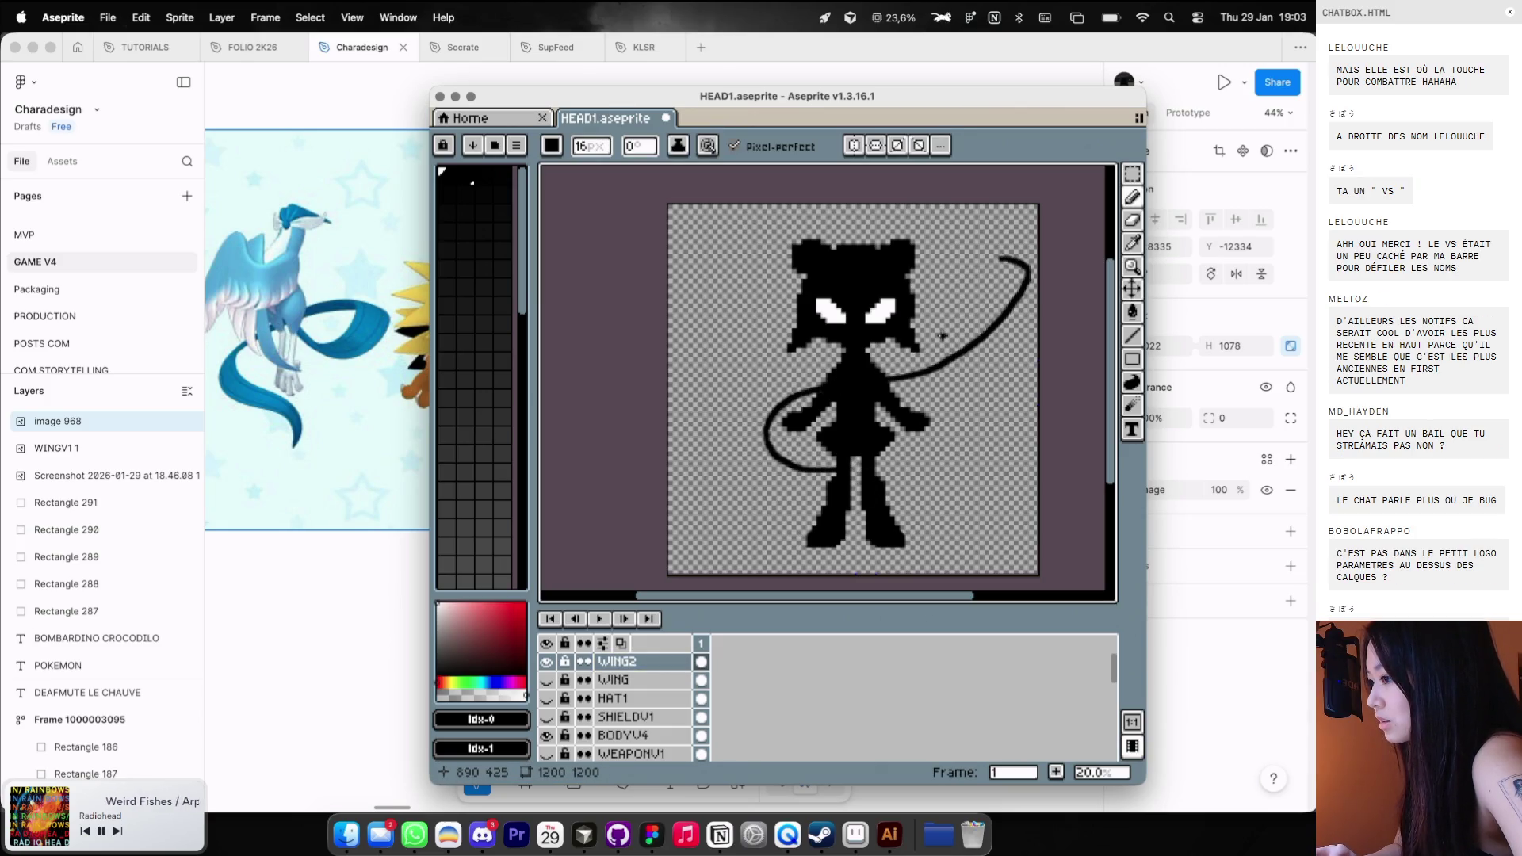
{"action": "key", "text": "super+z"}
{"action": "mouse_move", "coordinate": [833, 444]}
{"action": "left_mouse_down"}
{"action": "mouse_move", "coordinate": [757, 398]}
{"action": "mouse_move", "coordinate": [963, 451]}
{"action": "mouse_move", "coordinate": [985, 536]}
{"action": "left_mouse_up"}
{"action": "key", "text": "super+z"}
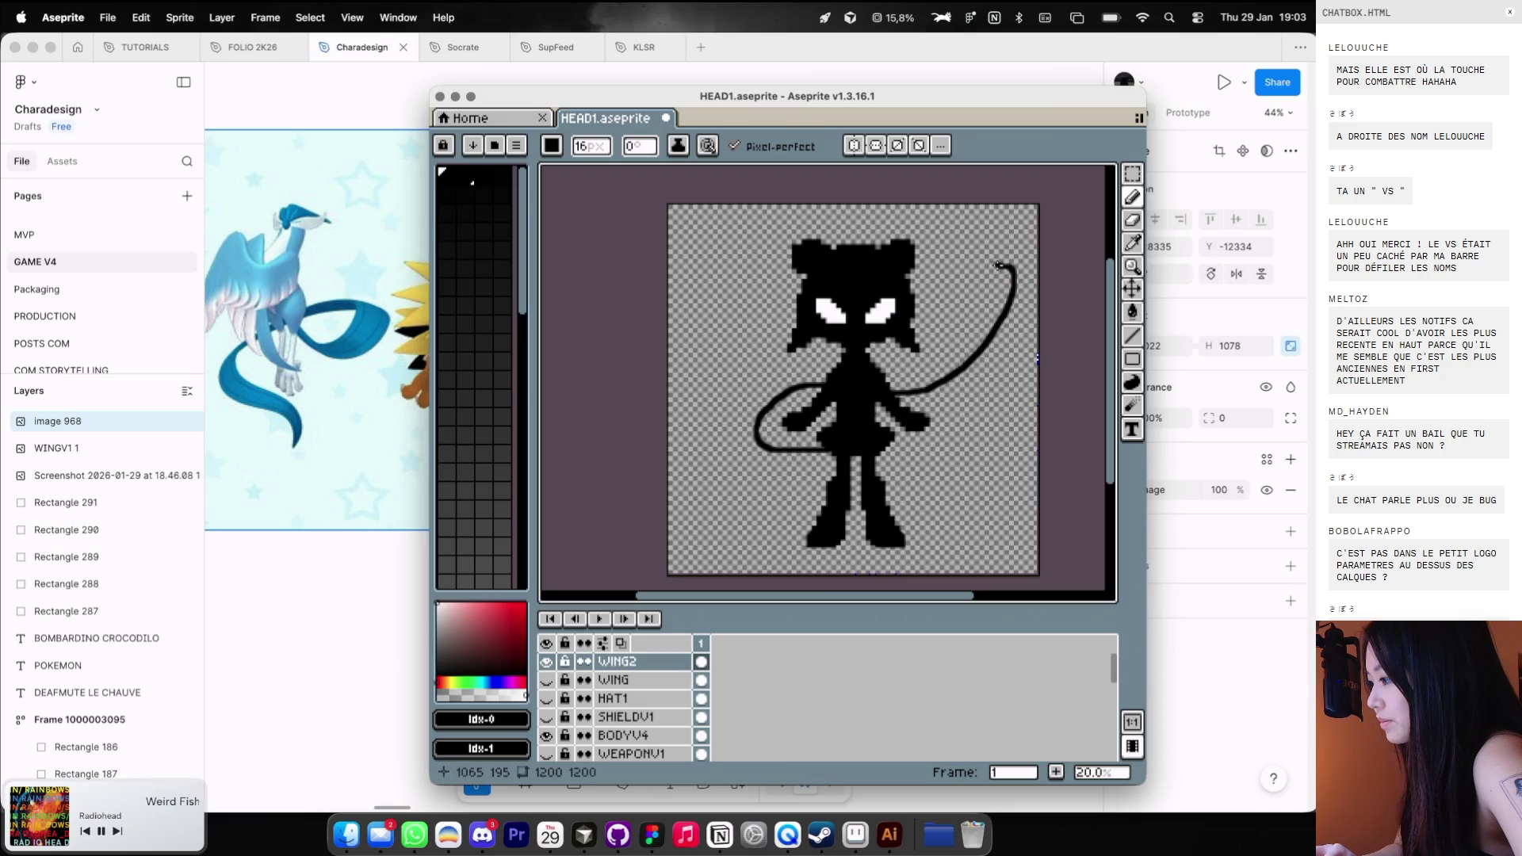
{"action": "key", "text": "super+z"}
{"action": "key", "text": "super+z"}
{"action": "mouse_move", "coordinate": [902, 440]}
{"action": "left_mouse_down"}
{"action": "mouse_move", "coordinate": [784, 468]}
{"action": "mouse_move", "coordinate": [734, 420]}
{"action": "mouse_move", "coordinate": [990, 294]}
{"action": "mouse_move", "coordinate": [993, 237]}
{"action": "left_mouse_up"}
{"action": "key", "text": "super+z"}
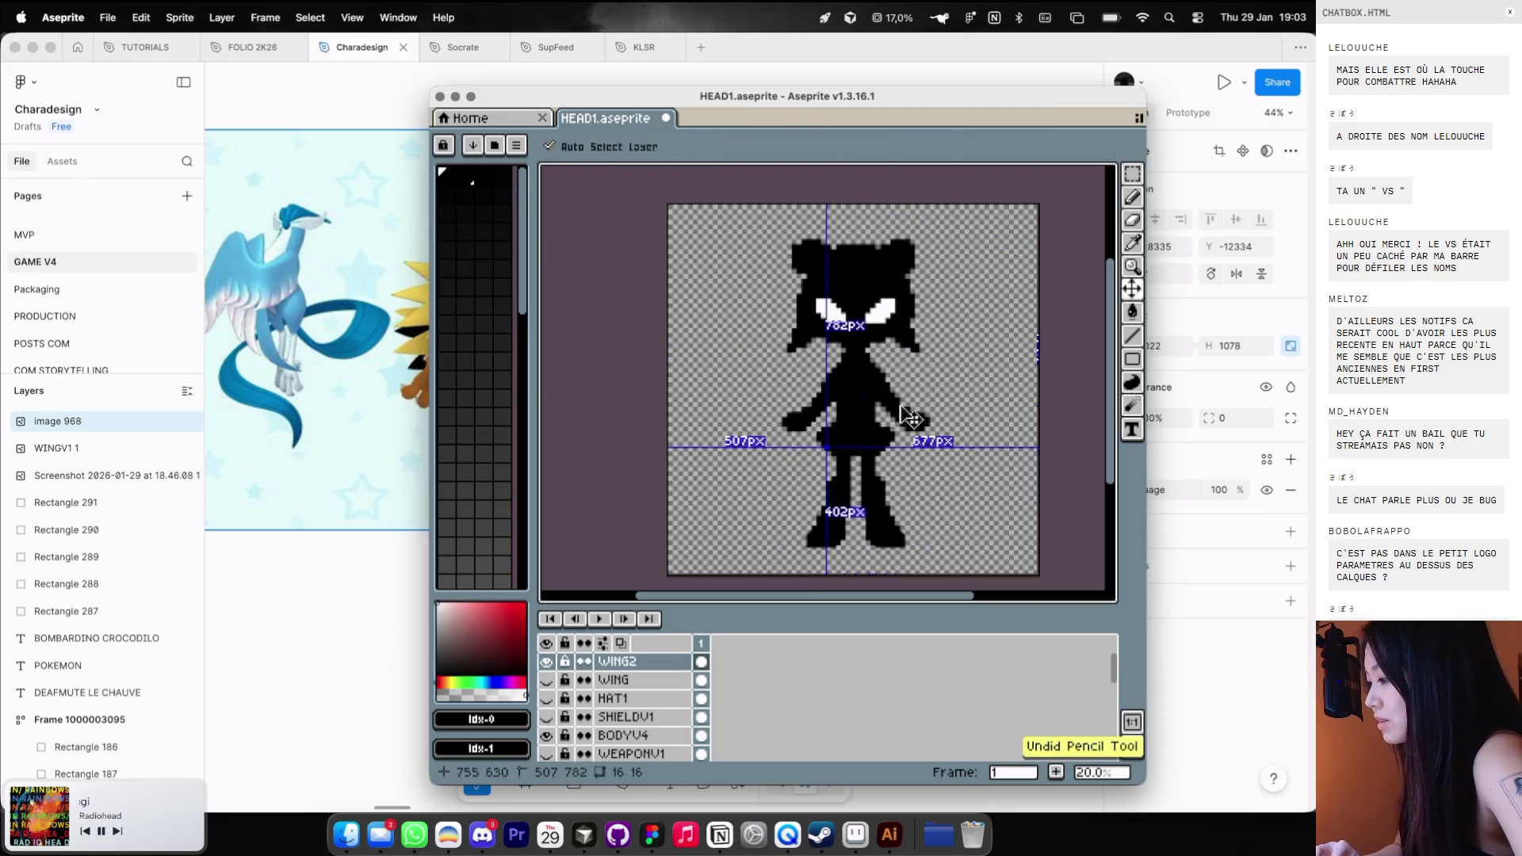
{"action": "key", "text": "super+z"}
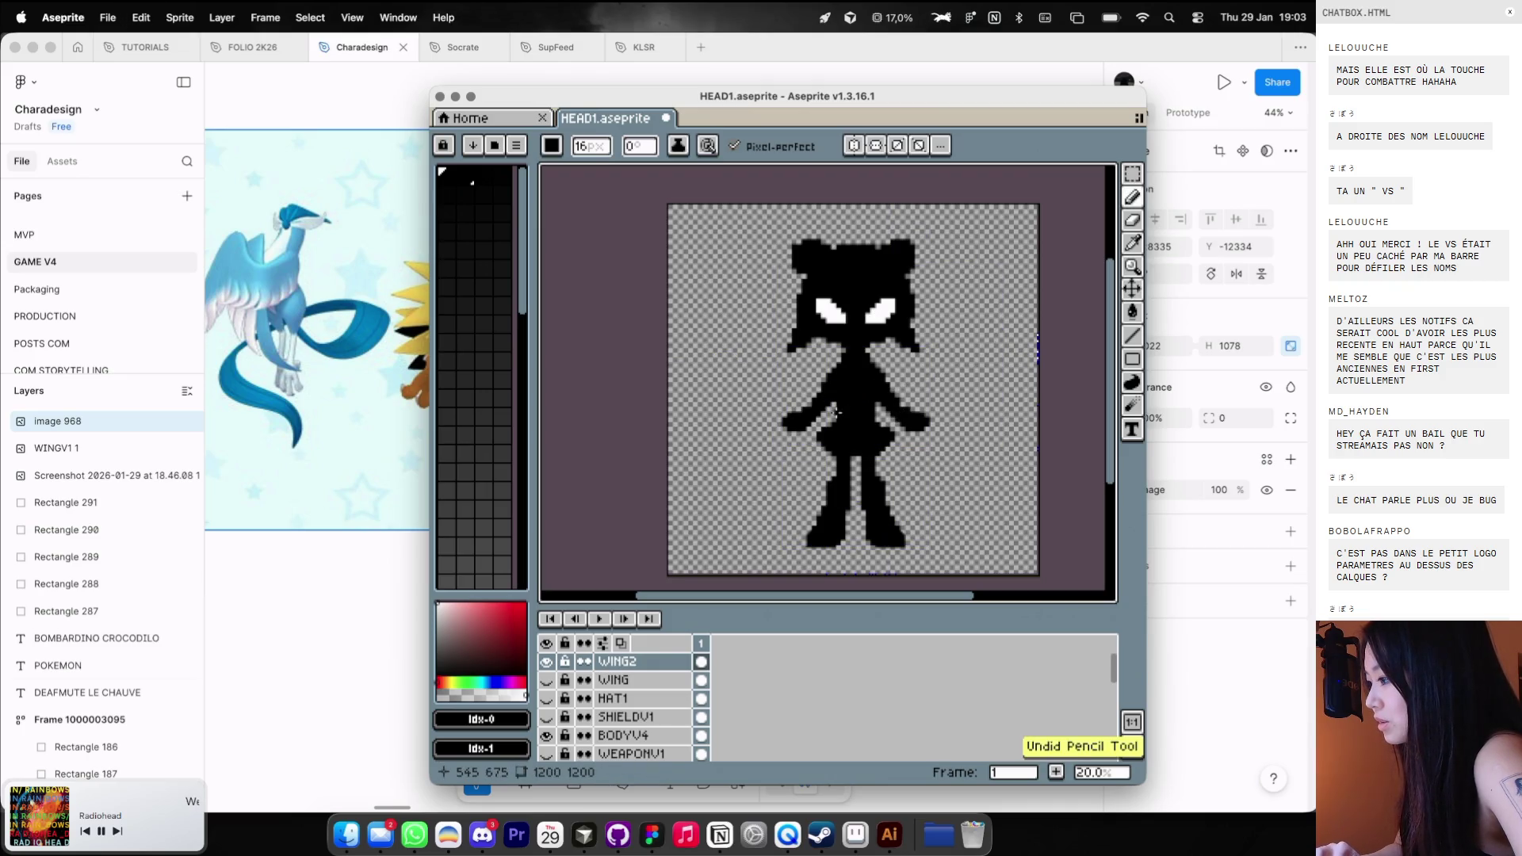
{"action": "left_click_drag", "start_coordinate": [846, 455], "coordinate": [754, 428]}
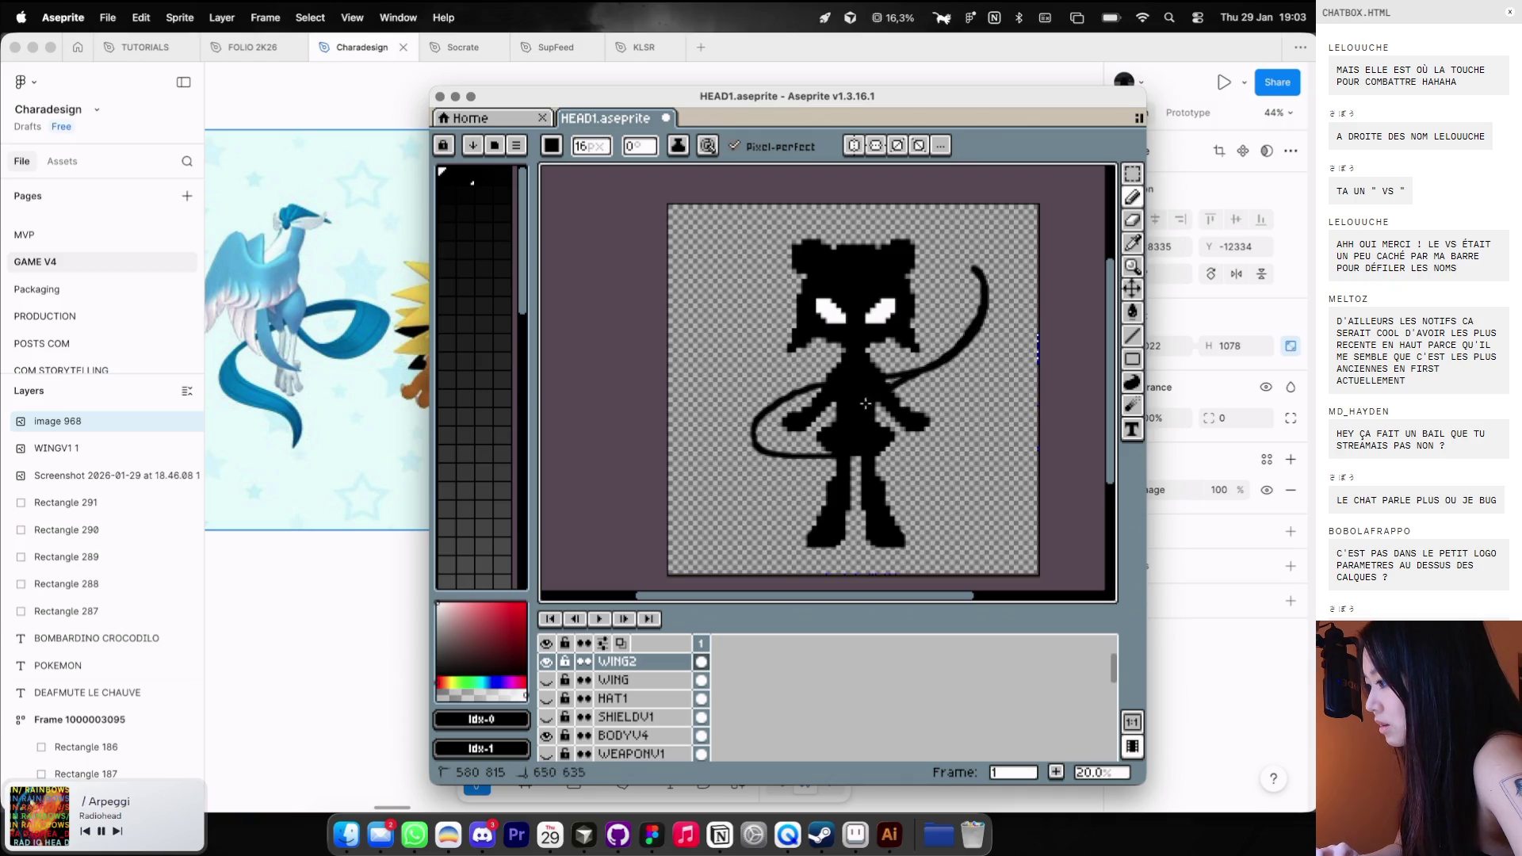
{"action": "key", "text": "super+z"}
{"action": "mouse_move", "coordinate": [837, 453]}
{"action": "left_mouse_down"}
{"action": "mouse_move", "coordinate": [775, 456]}
{"action": "mouse_move", "coordinate": [987, 282]}
{"action": "left_mouse_up"}
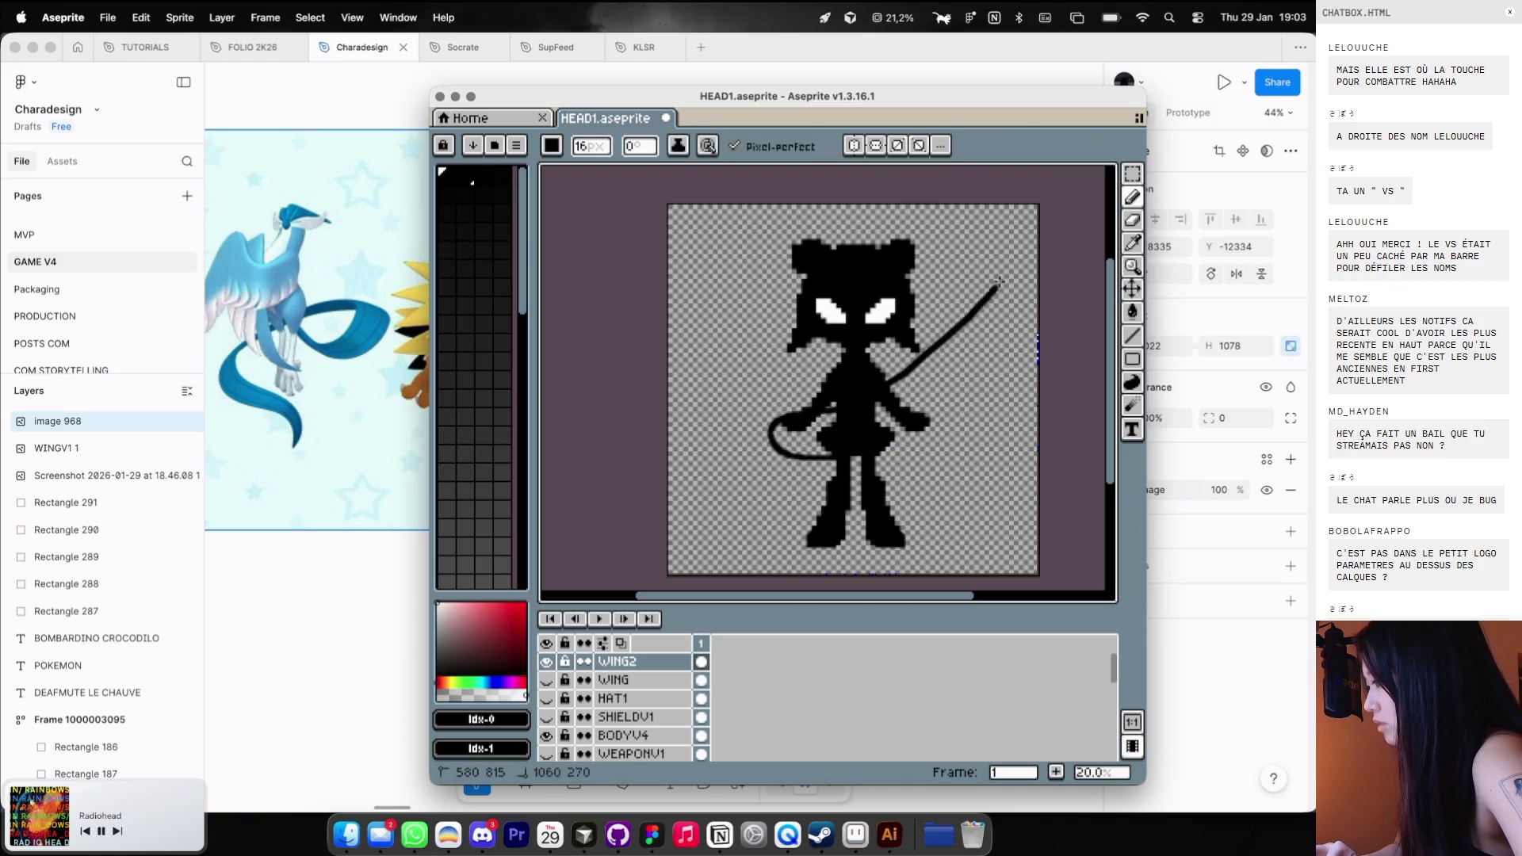
{"action": "key", "text": "super+z"}
{"action": "left_click", "coordinate": [854, 145]}
{"action": "scroll", "coordinate": [394, 372], "scroll_direction": "right", "scroll_amount": 5}
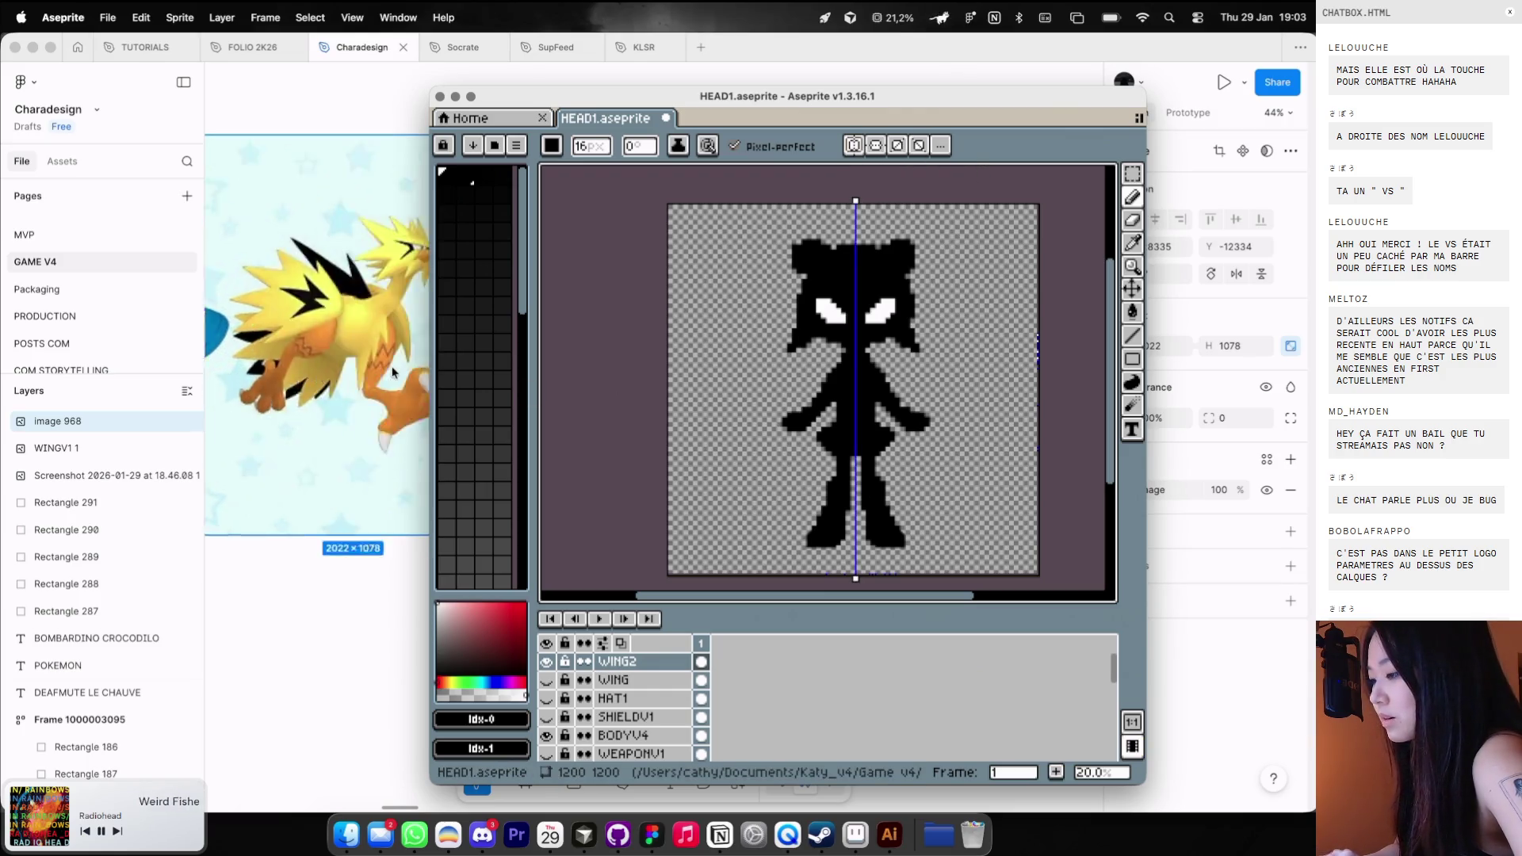
{"action": "mouse_move", "coordinate": [877, 373]}
{"action": "left_mouse_down"}
{"action": "mouse_move", "coordinate": [1008, 302]}
{"action": "mouse_move", "coordinate": [943, 356]}
{"action": "mouse_move", "coordinate": [1013, 418]}
{"action": "mouse_move", "coordinate": [922, 442]}
{"action": "left_mouse_up"}
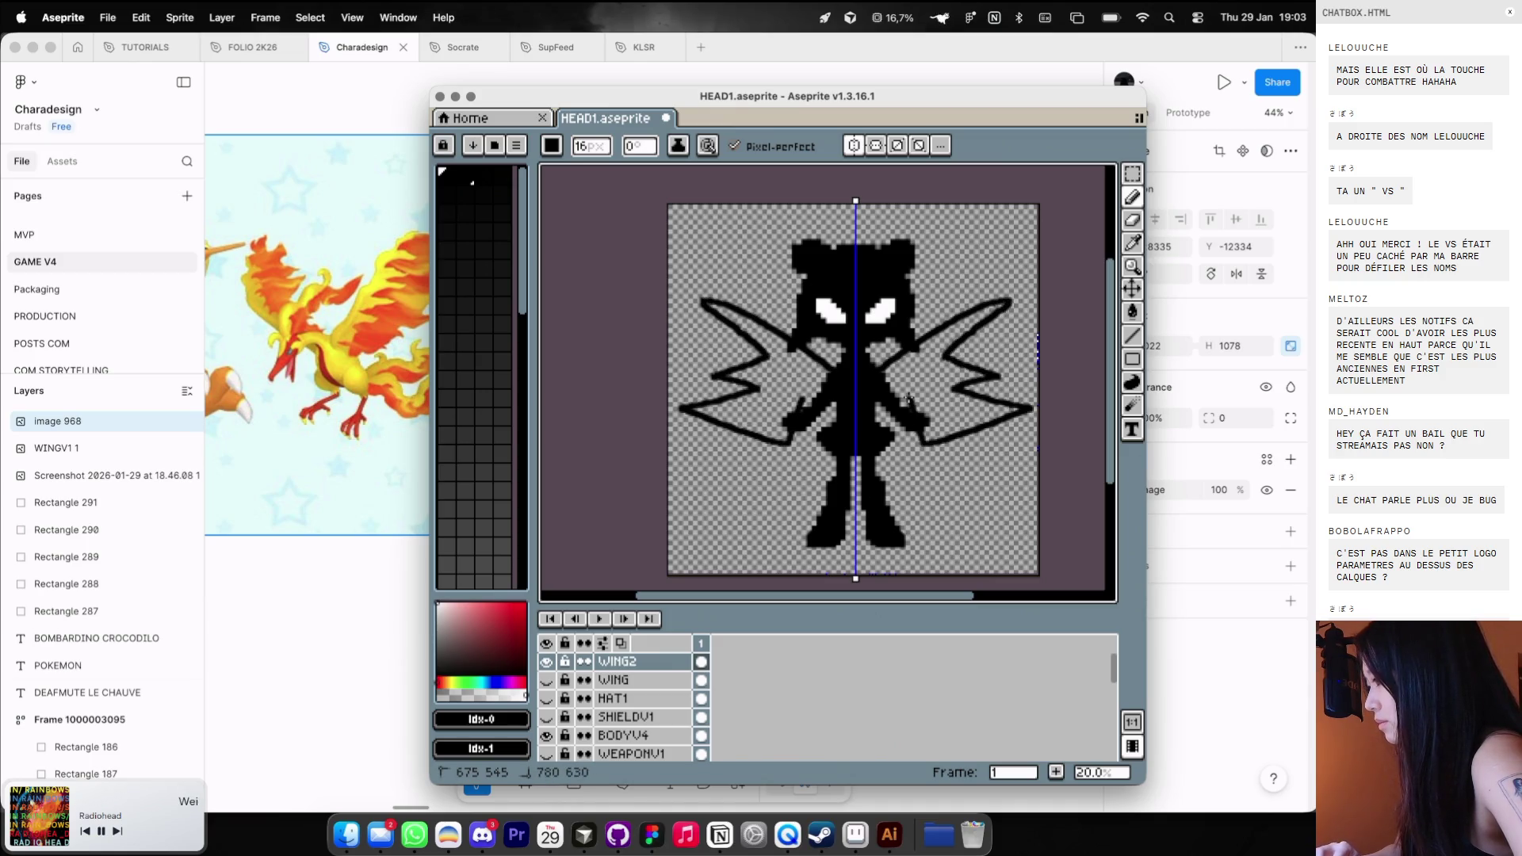
{"action": "key", "text": "super+z"}
{"action": "key", "text": "super+z"}
{"action": "key", "text": "super+z"}
{"action": "mouse_move", "coordinate": [912, 349]}
{"action": "left_mouse_down"}
{"action": "mouse_move", "coordinate": [940, 368]}
{"action": "mouse_move", "coordinate": [978, 504]}
{"action": "left_mouse_up"}
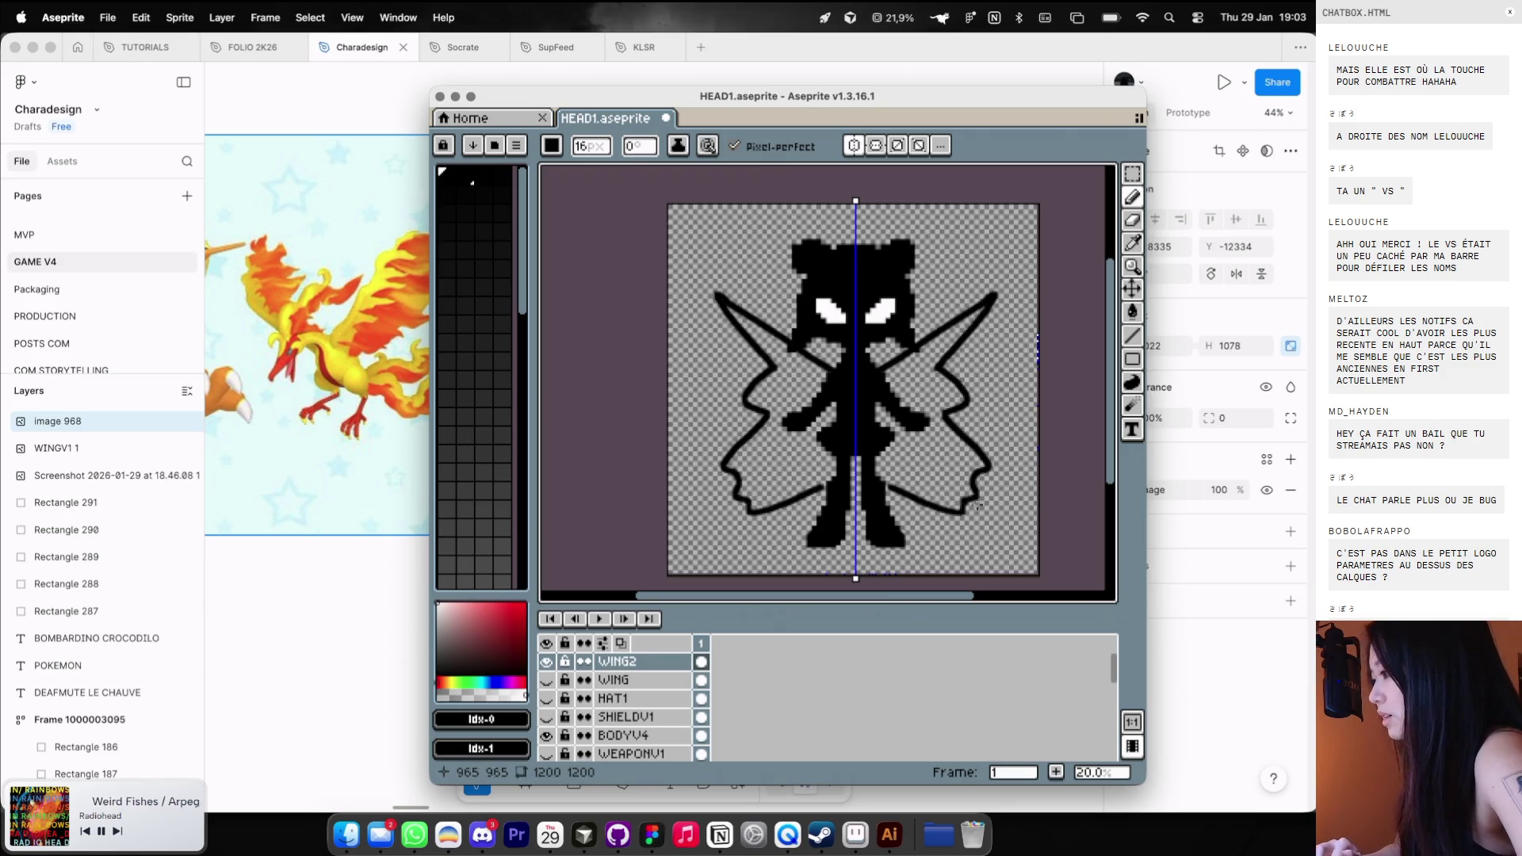
{"action": "key", "text": "super+z"}
{"action": "mouse_move", "coordinate": [886, 374]}
{"action": "left_mouse_down"}
{"action": "mouse_move", "coordinate": [983, 329]}
{"action": "mouse_move", "coordinate": [942, 369]}
{"action": "left_mouse_up"}
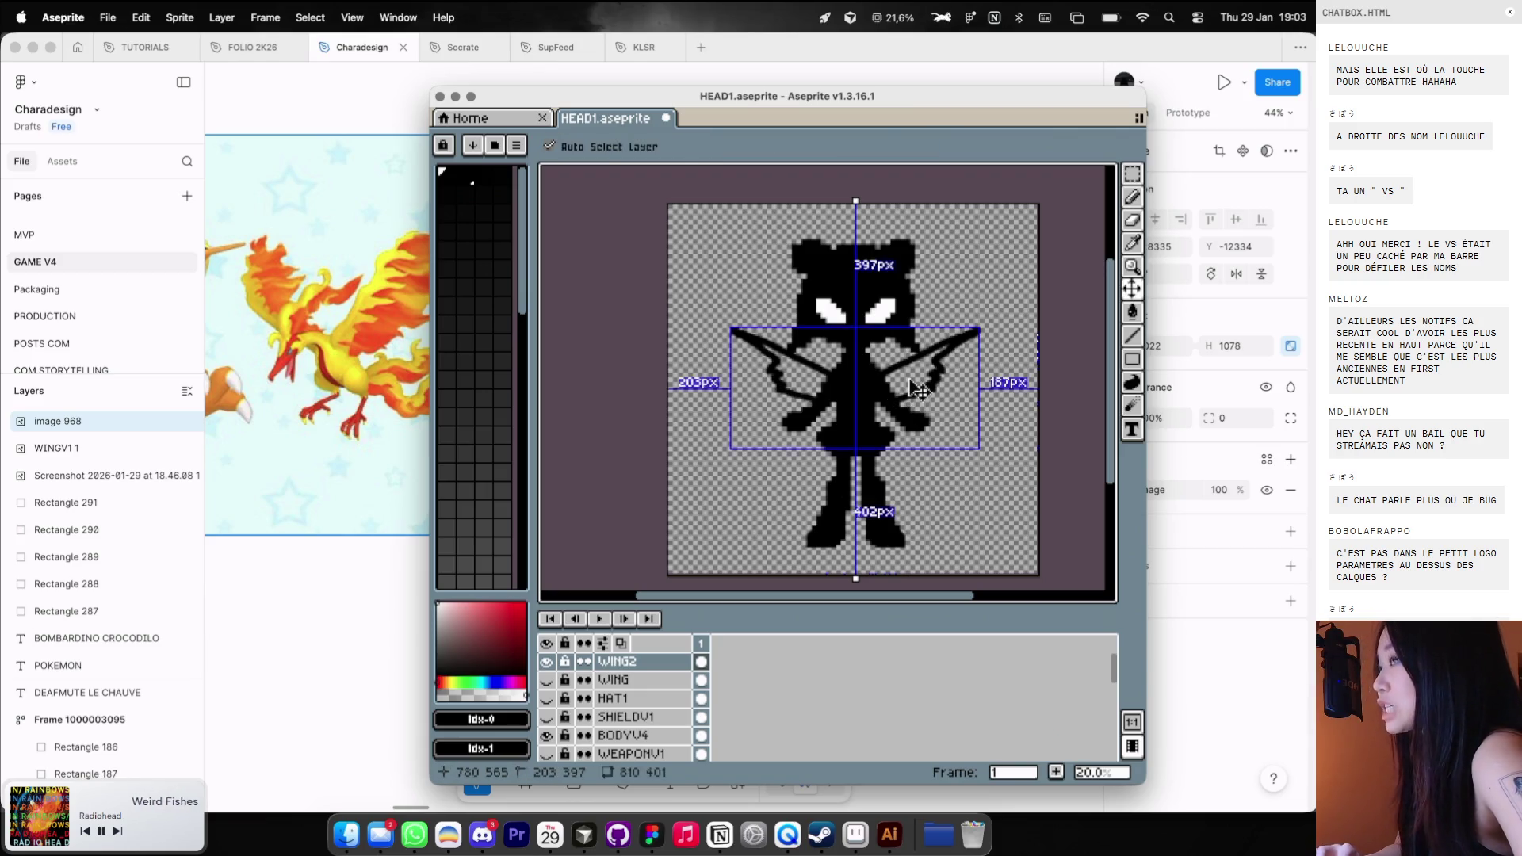
{"action": "key", "text": "super+z"}
{"action": "mouse_move", "coordinate": [880, 373]}
{"action": "left_mouse_down"}
{"action": "mouse_move", "coordinate": [943, 302]}
{"action": "mouse_move", "coordinate": [976, 321]}
{"action": "mouse_move", "coordinate": [987, 501]}
{"action": "mouse_move", "coordinate": [928, 453]}
{"action": "left_mouse_up"}
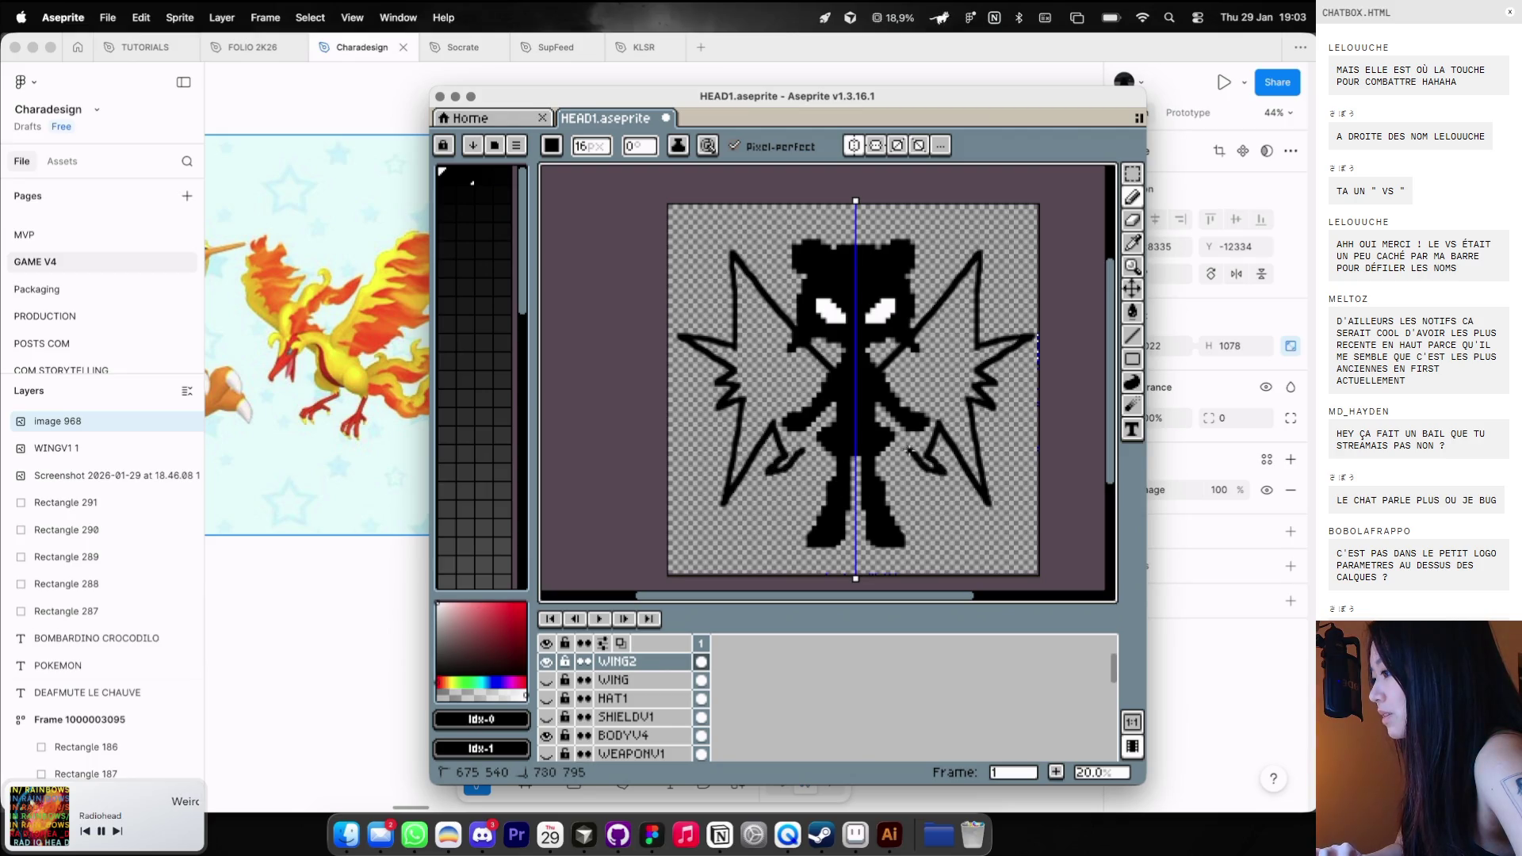
{"action": "key", "text": "super+z"}
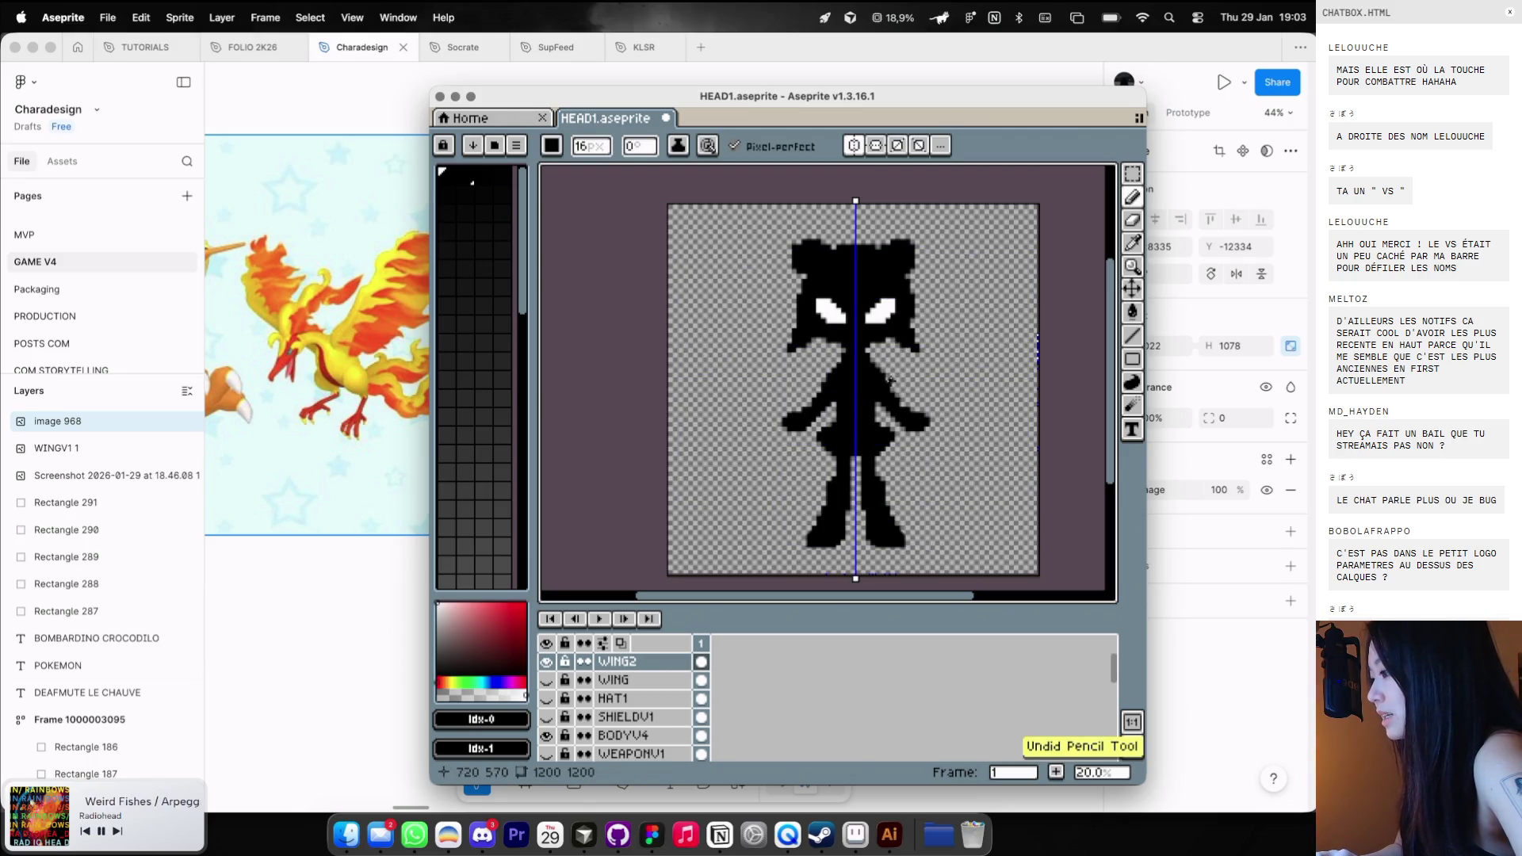
{"action": "left_click_drag", "start_coordinate": [892, 370], "coordinate": [980, 370]}
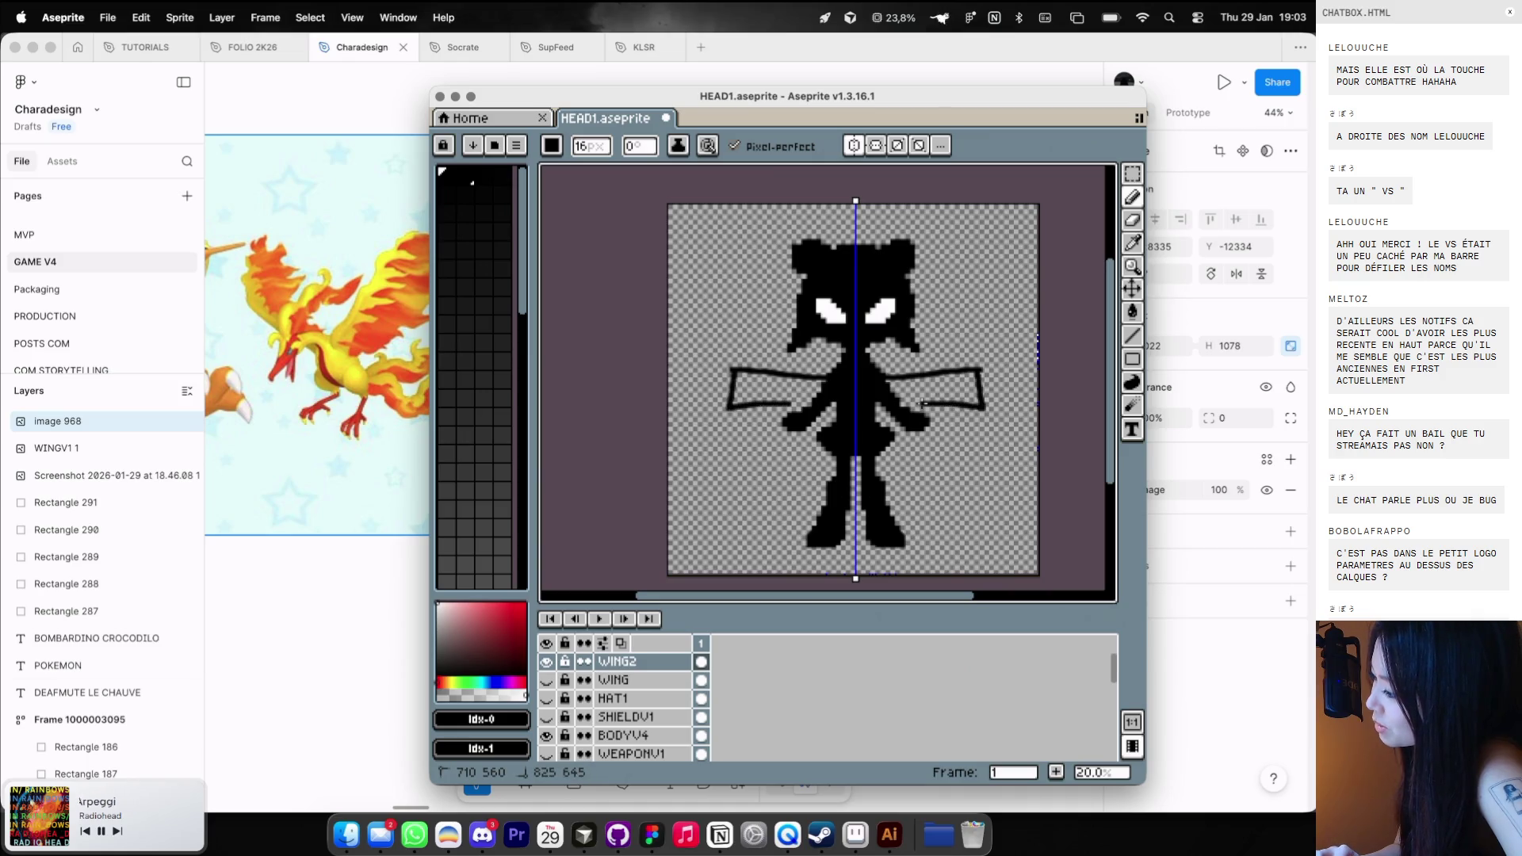
{"action": "key", "text": "super+z"}
{"action": "left_click_drag", "start_coordinate": [884, 381], "coordinate": [967, 356]}
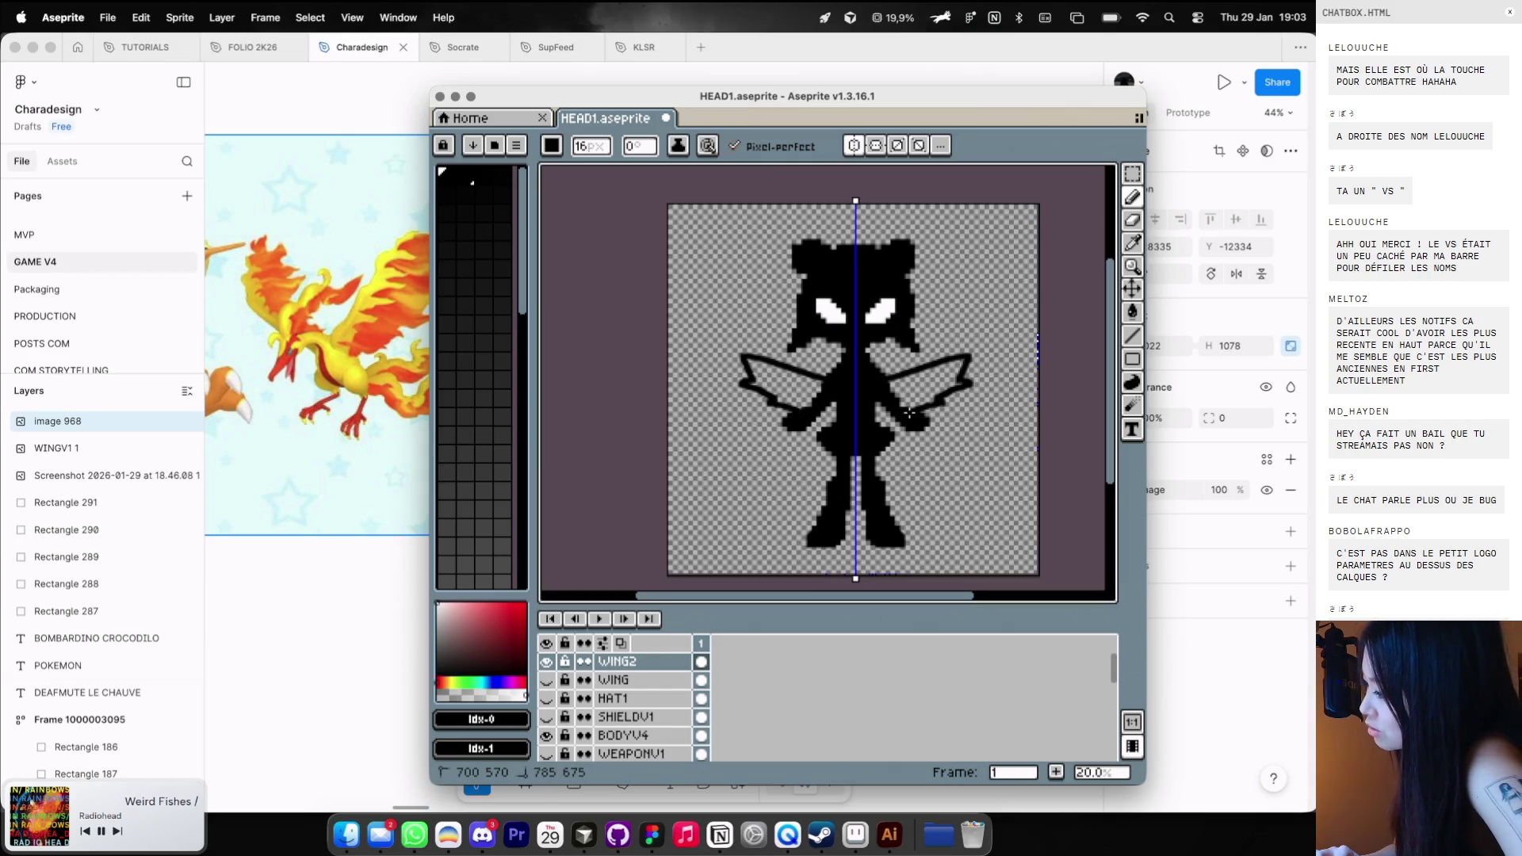
{"action": "key", "text": "super+z"}
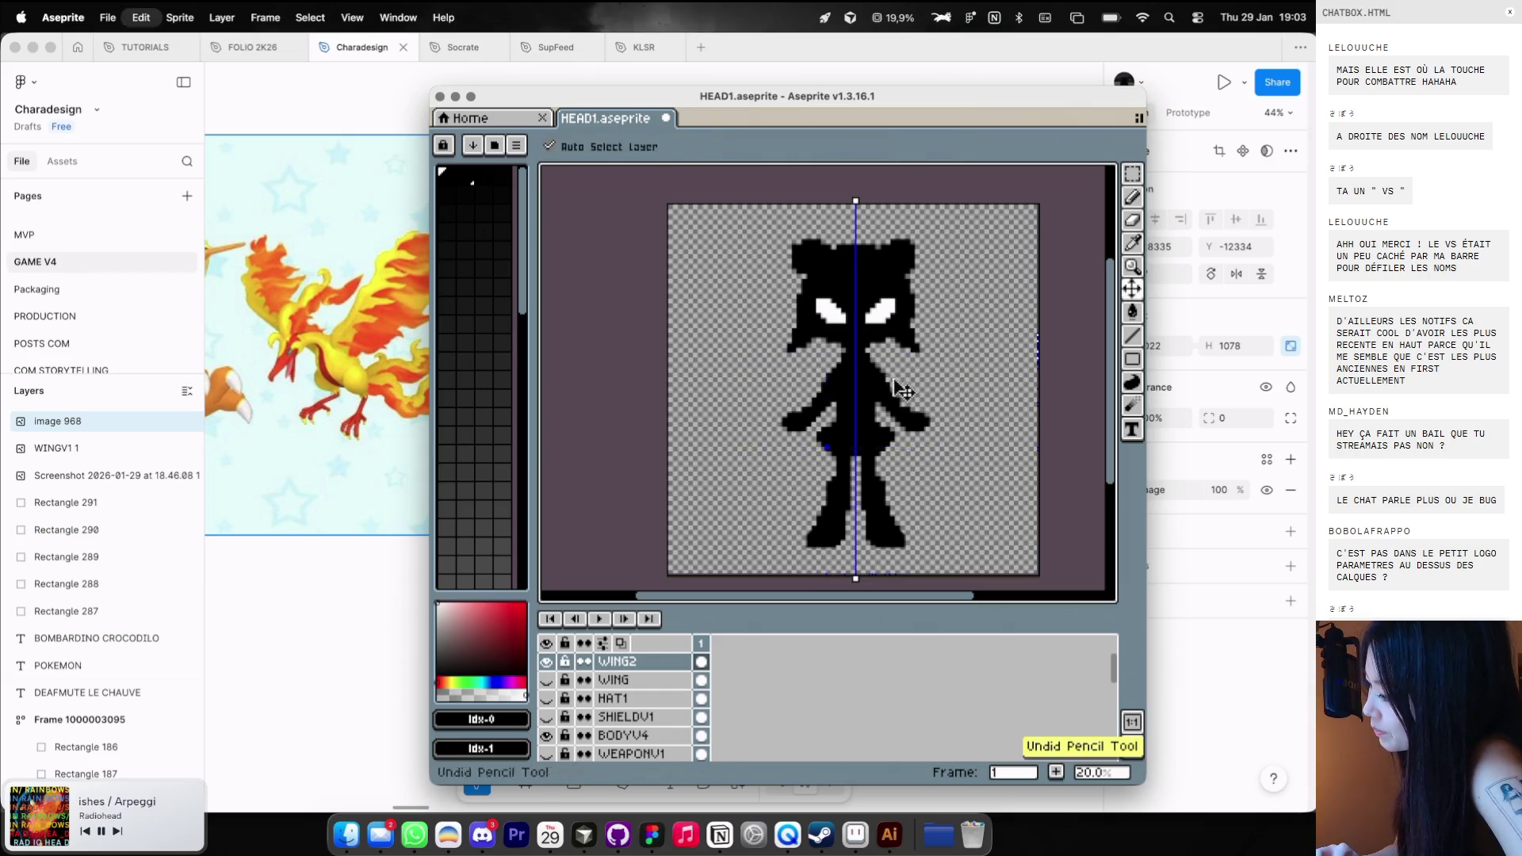
{"action": "left_click_drag", "start_coordinate": [886, 379], "coordinate": [936, 356]}
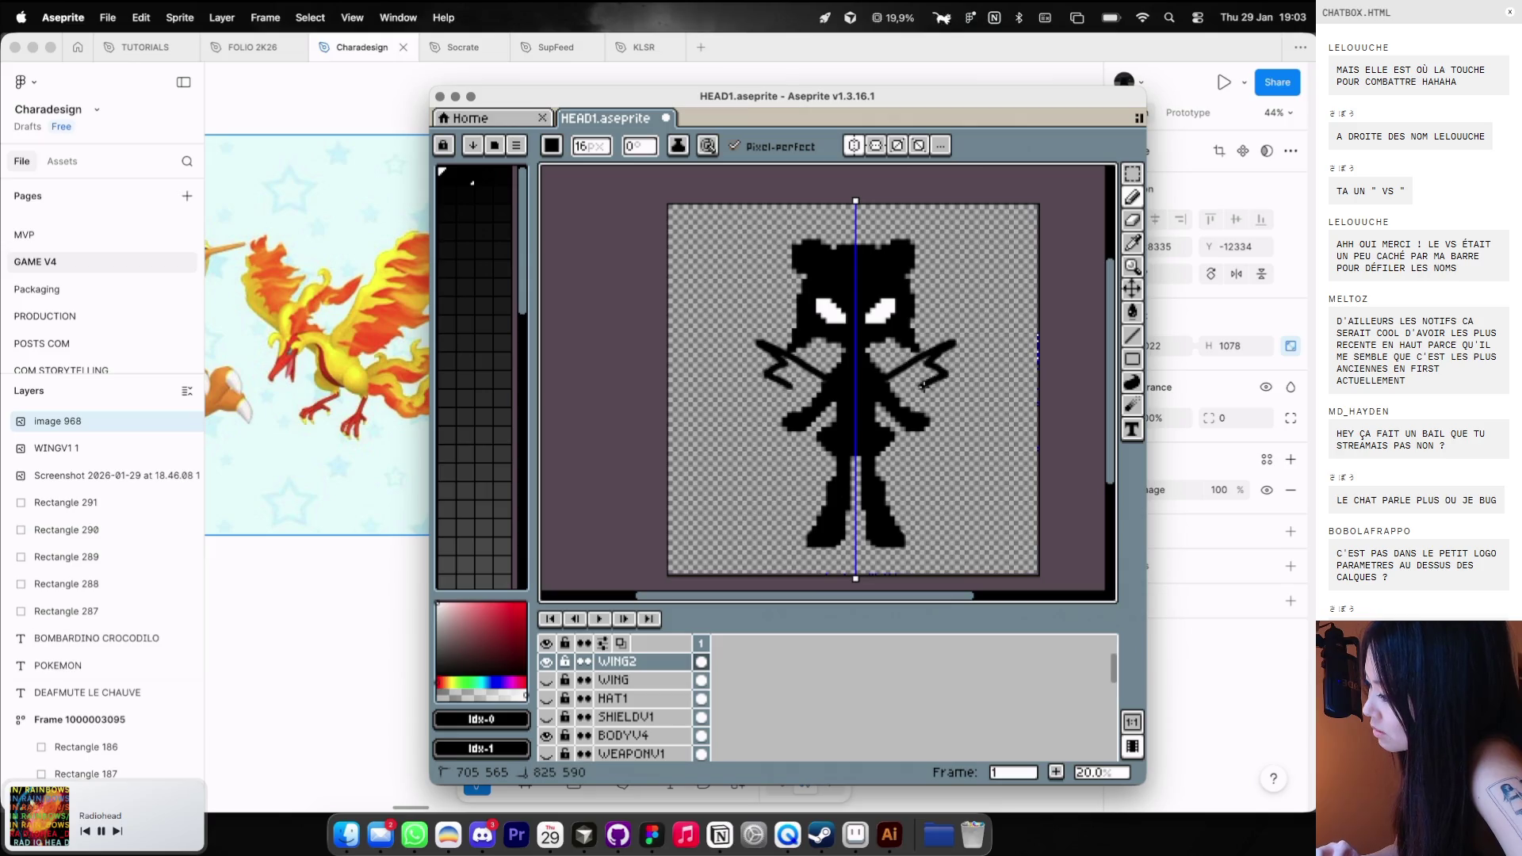
{"action": "key", "text": "super+z"}
{"action": "mouse_move", "coordinate": [884, 374]}
{"action": "left_mouse_down"}
{"action": "mouse_move", "coordinate": [941, 345]}
{"action": "mouse_move", "coordinate": [904, 406]}
{"action": "left_mouse_up"}
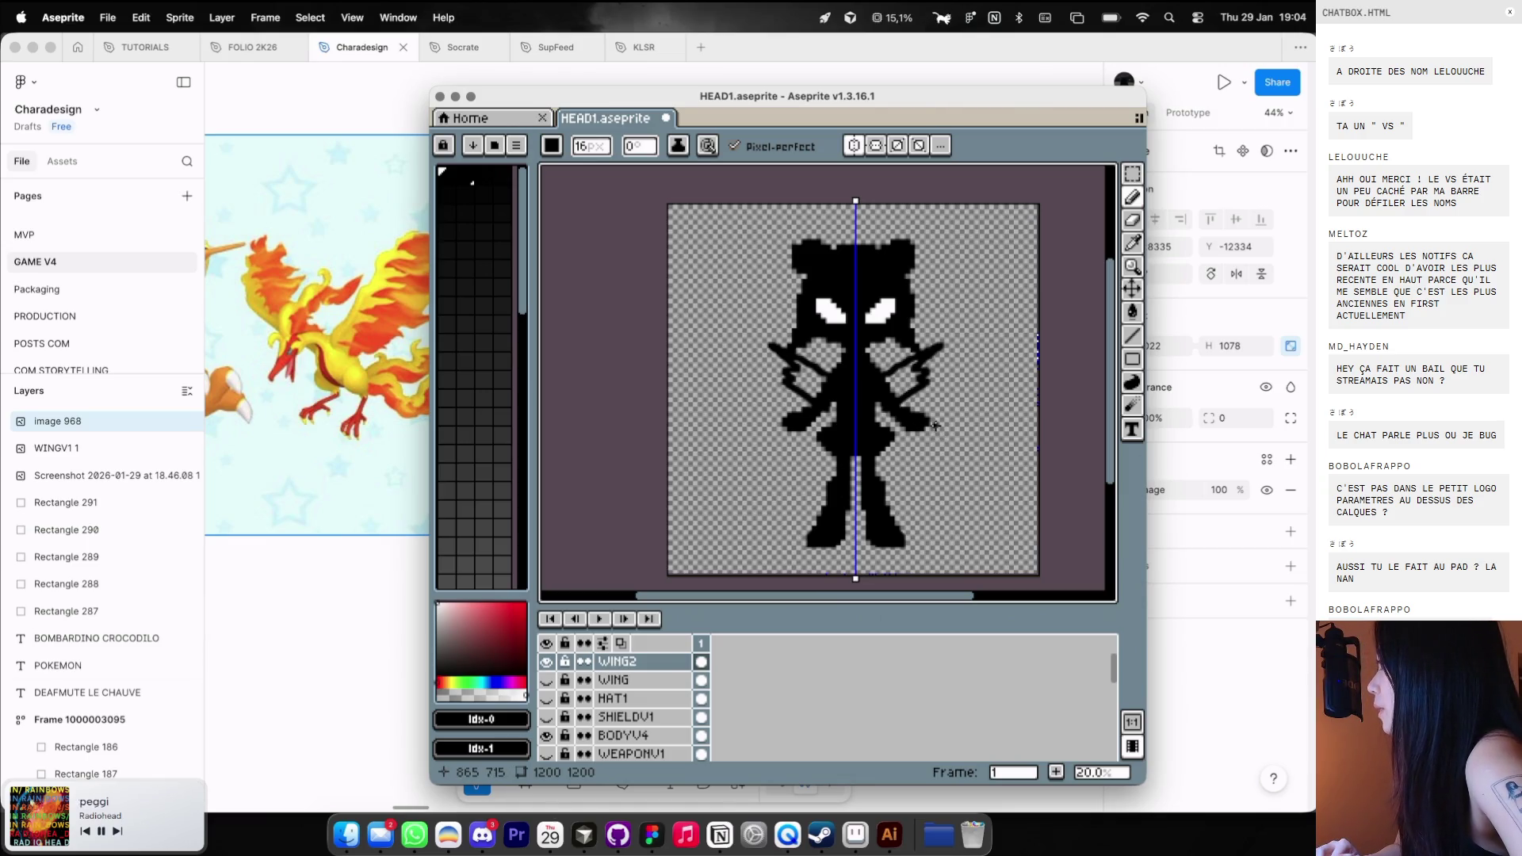
{"action": "key", "text": "super+z"}
{"action": "mouse_move", "coordinate": [880, 360]}
{"action": "left_mouse_down"}
{"action": "mouse_move", "coordinate": [924, 349]}
{"action": "mouse_move", "coordinate": [917, 364]}
{"action": "left_mouse_up"}
{"action": "key", "text": "super+z"}
{"action": "key", "text": "super+z"}
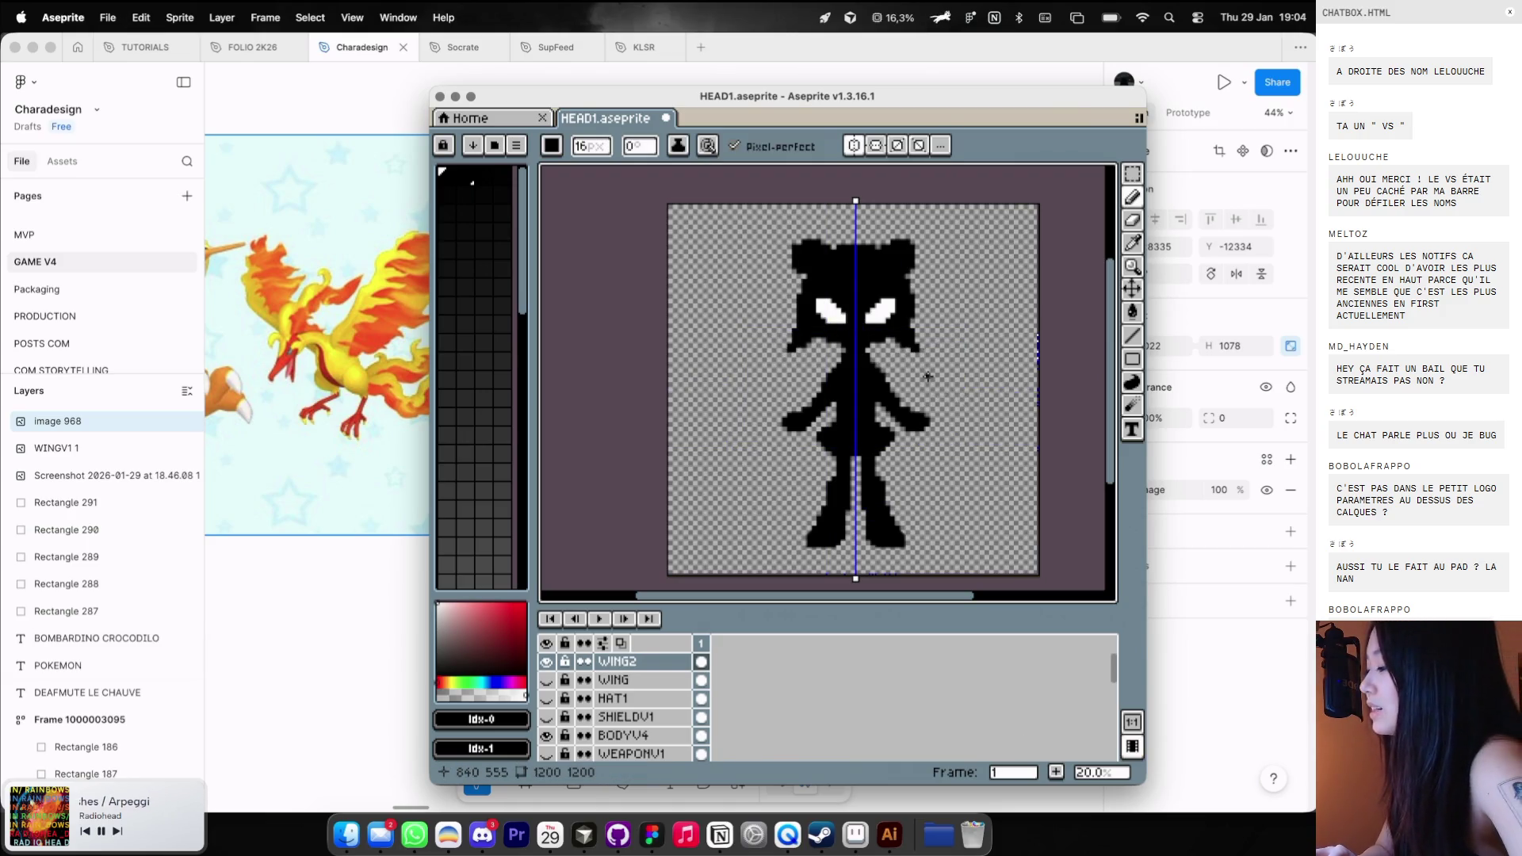
{"action": "key", "text": "ctrl+Left"}
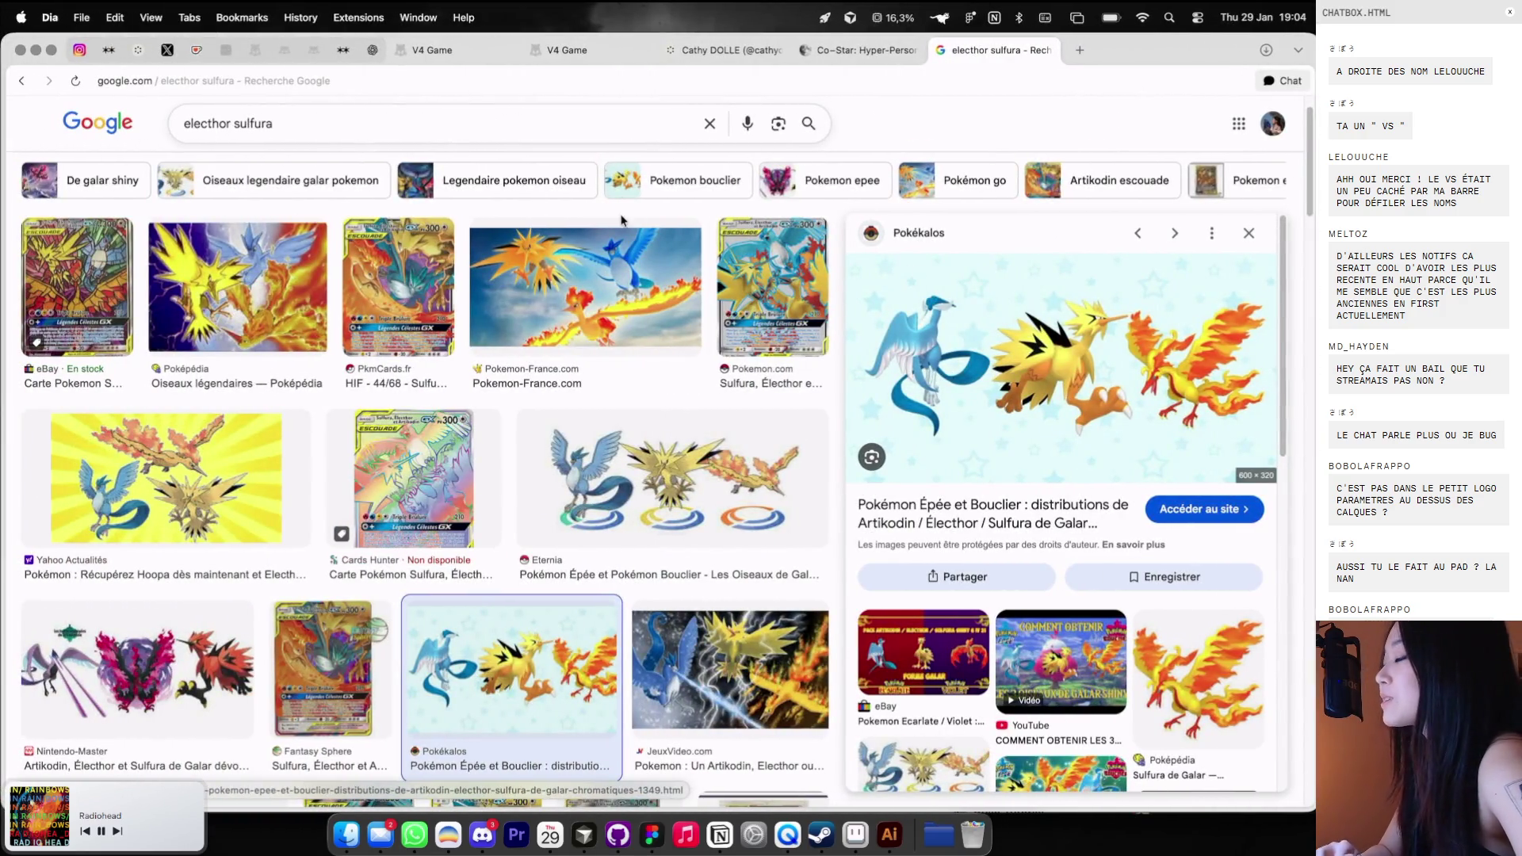
Search Google Images for 'dofus aura' and preview the Auras - Forum - DOFUS image.
{"action": "triple_click", "coordinate": [527, 126]}
{"action": "type", "text": "dofus aura"}
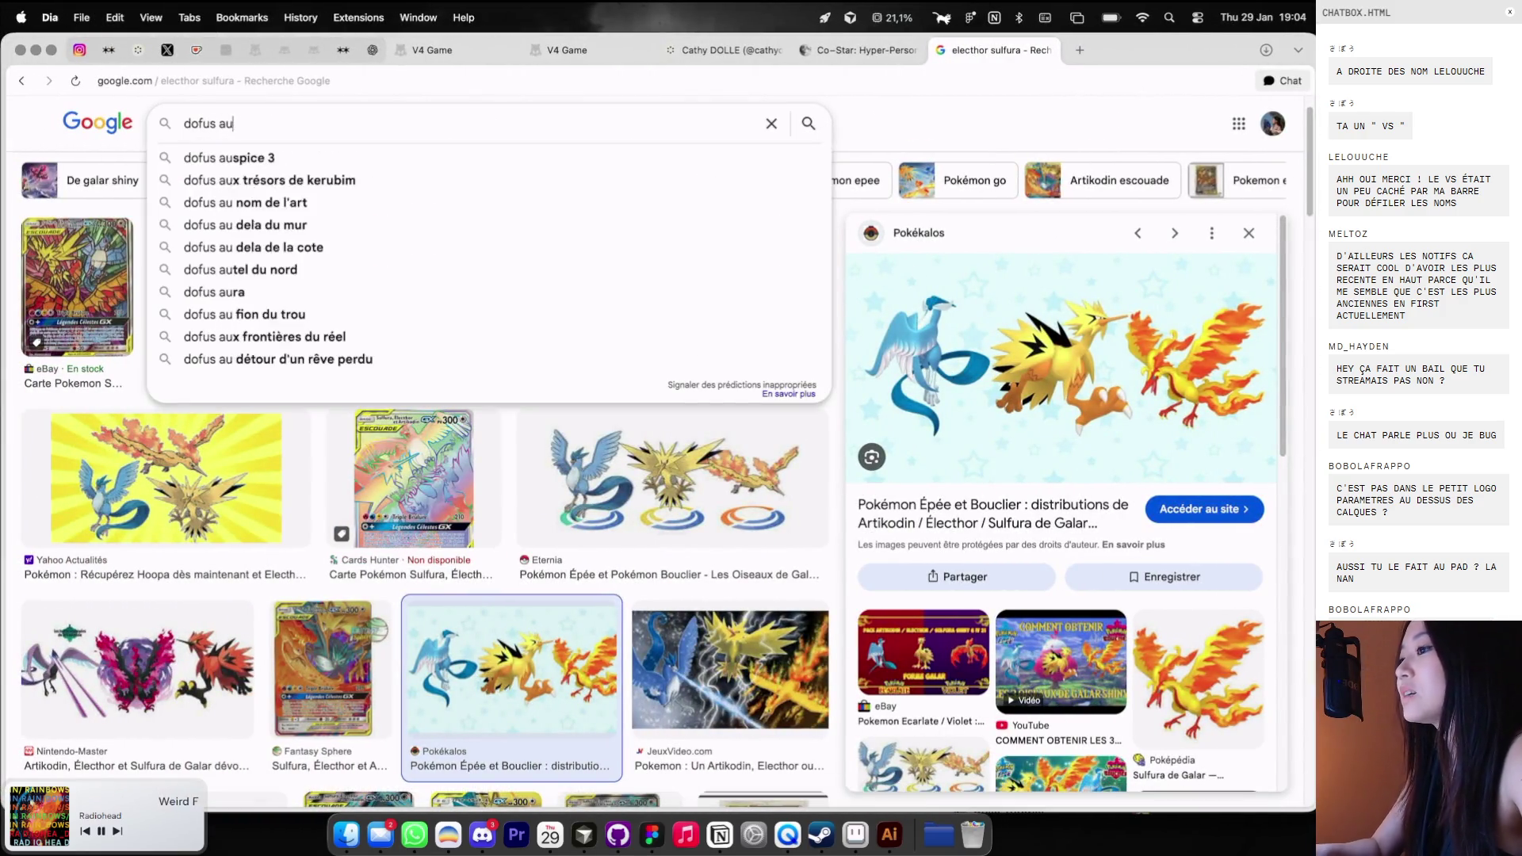
{"action": "key", "text": "Return"}
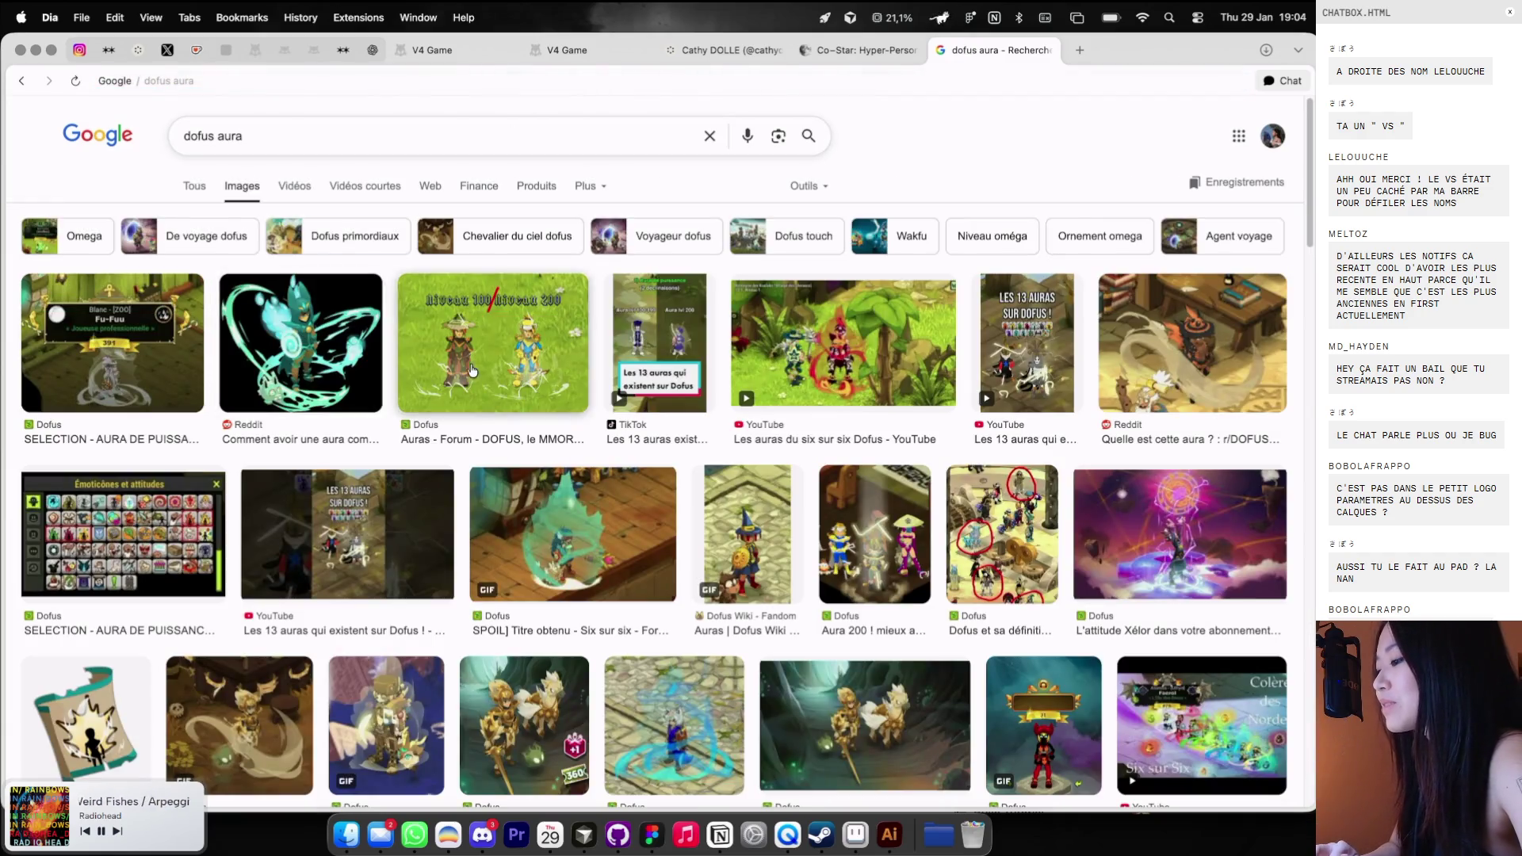
{"action": "left_click", "coordinate": [555, 364]}
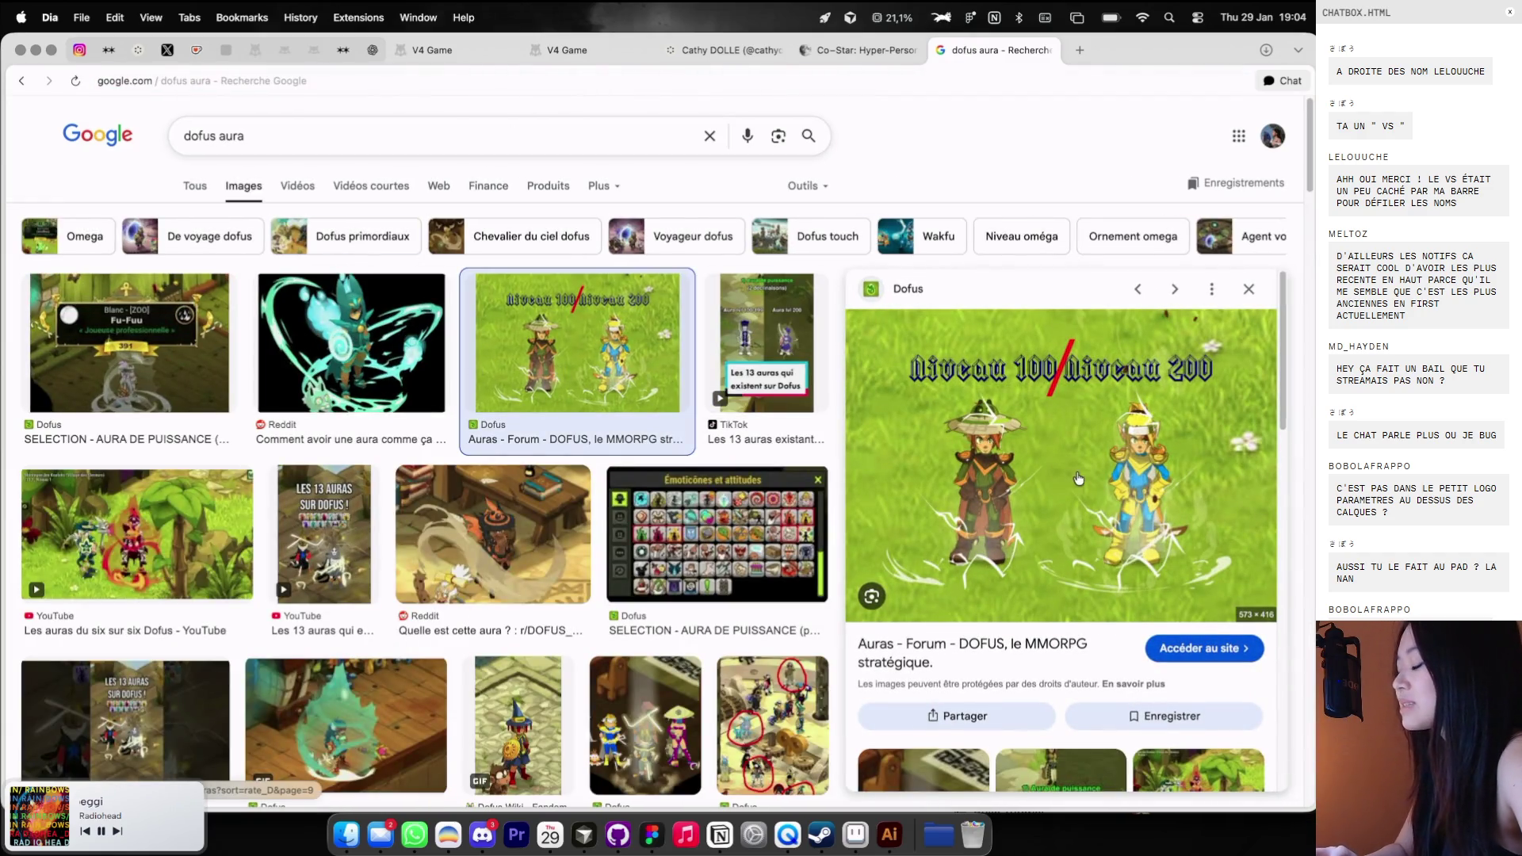
{"action": "left_click", "coordinate": [862, 51]}
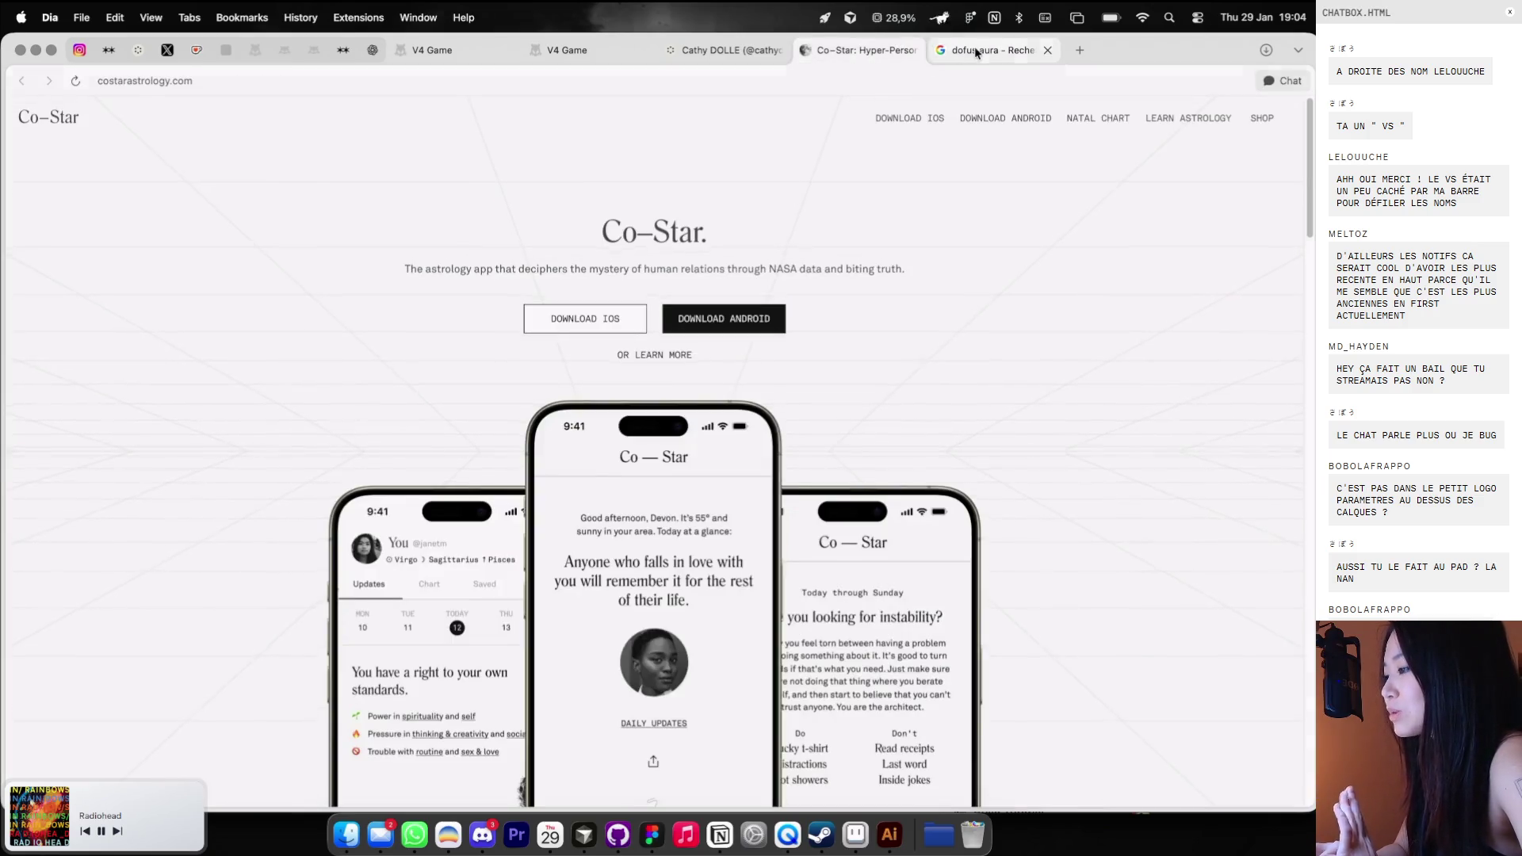
{"action": "left_click", "coordinate": [975, 52]}
Check the V4 Game page, then preview the 'Aura 200 ! mieux avant' and Six sur six aura images.
{"action": "left_click", "coordinate": [582, 57]}
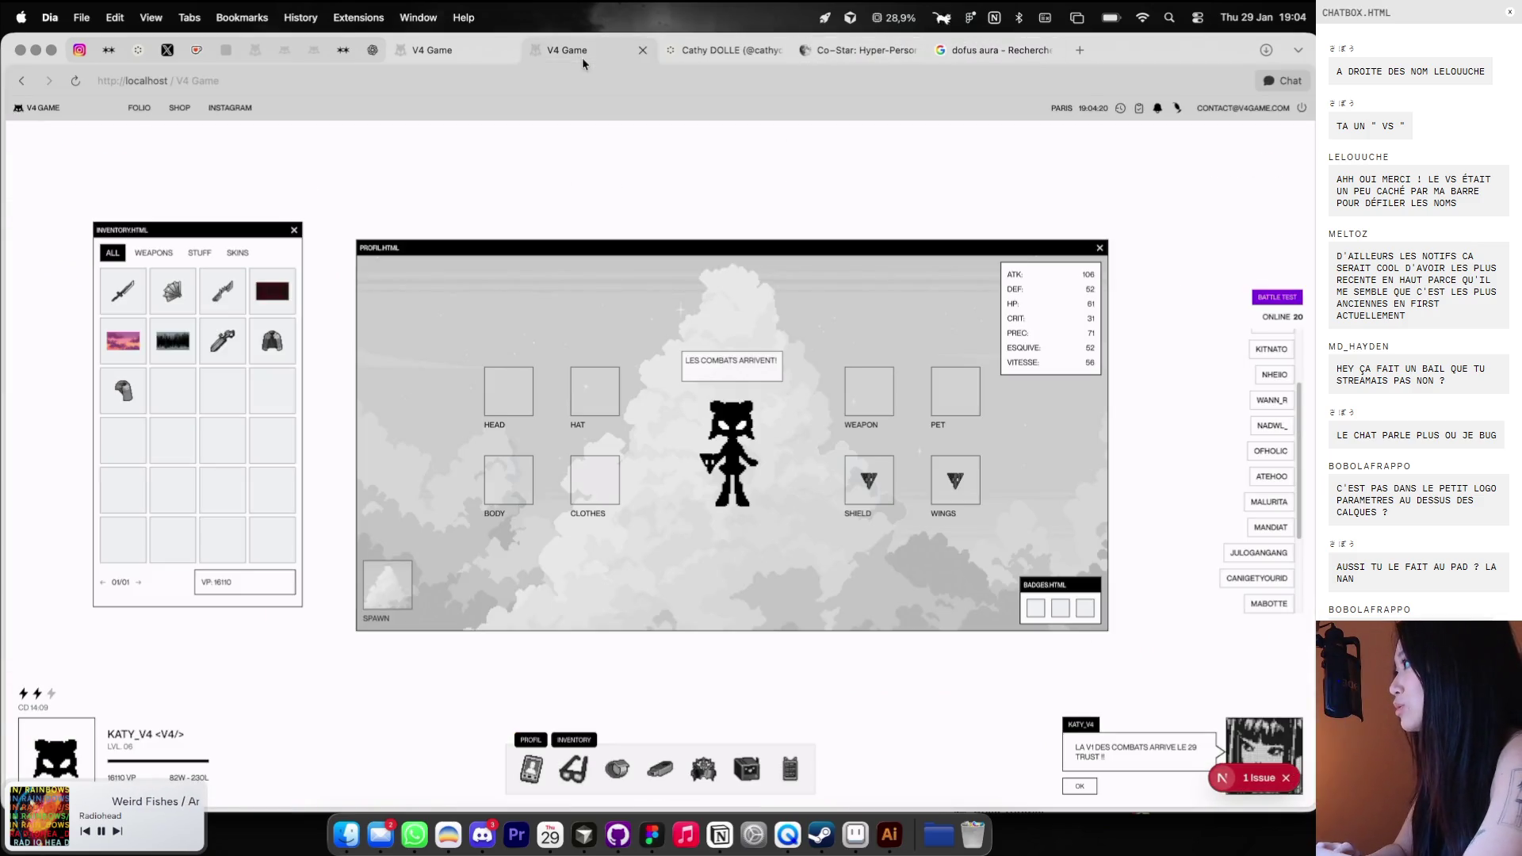
{"action": "left_click", "coordinate": [1001, 49]}
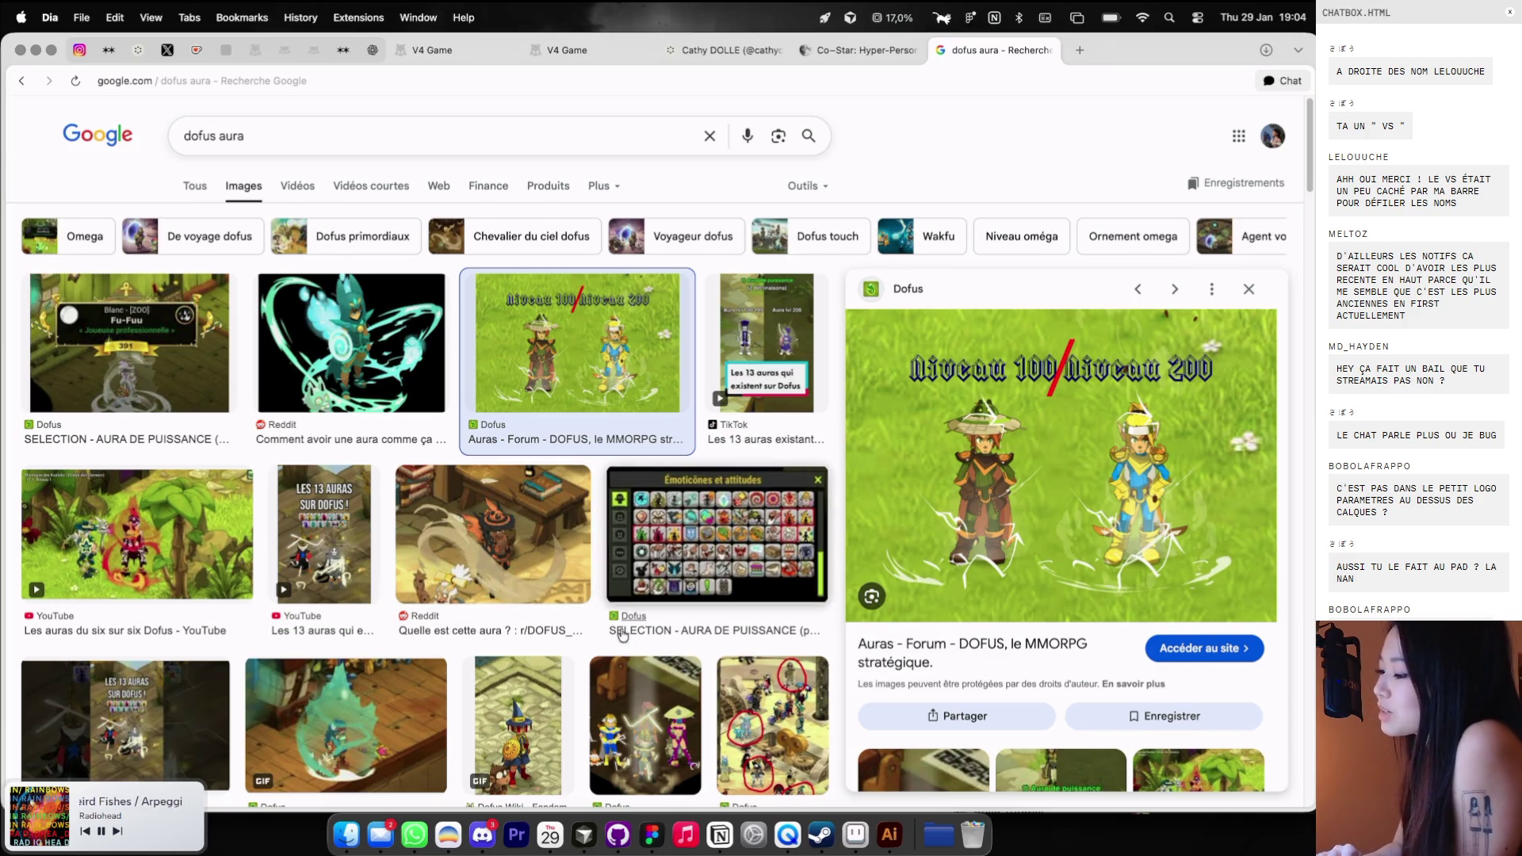
{"action": "scroll", "coordinate": [476, 587], "scroll_direction": "down", "scroll_amount": 1}
{"action": "left_click", "coordinate": [638, 652]}
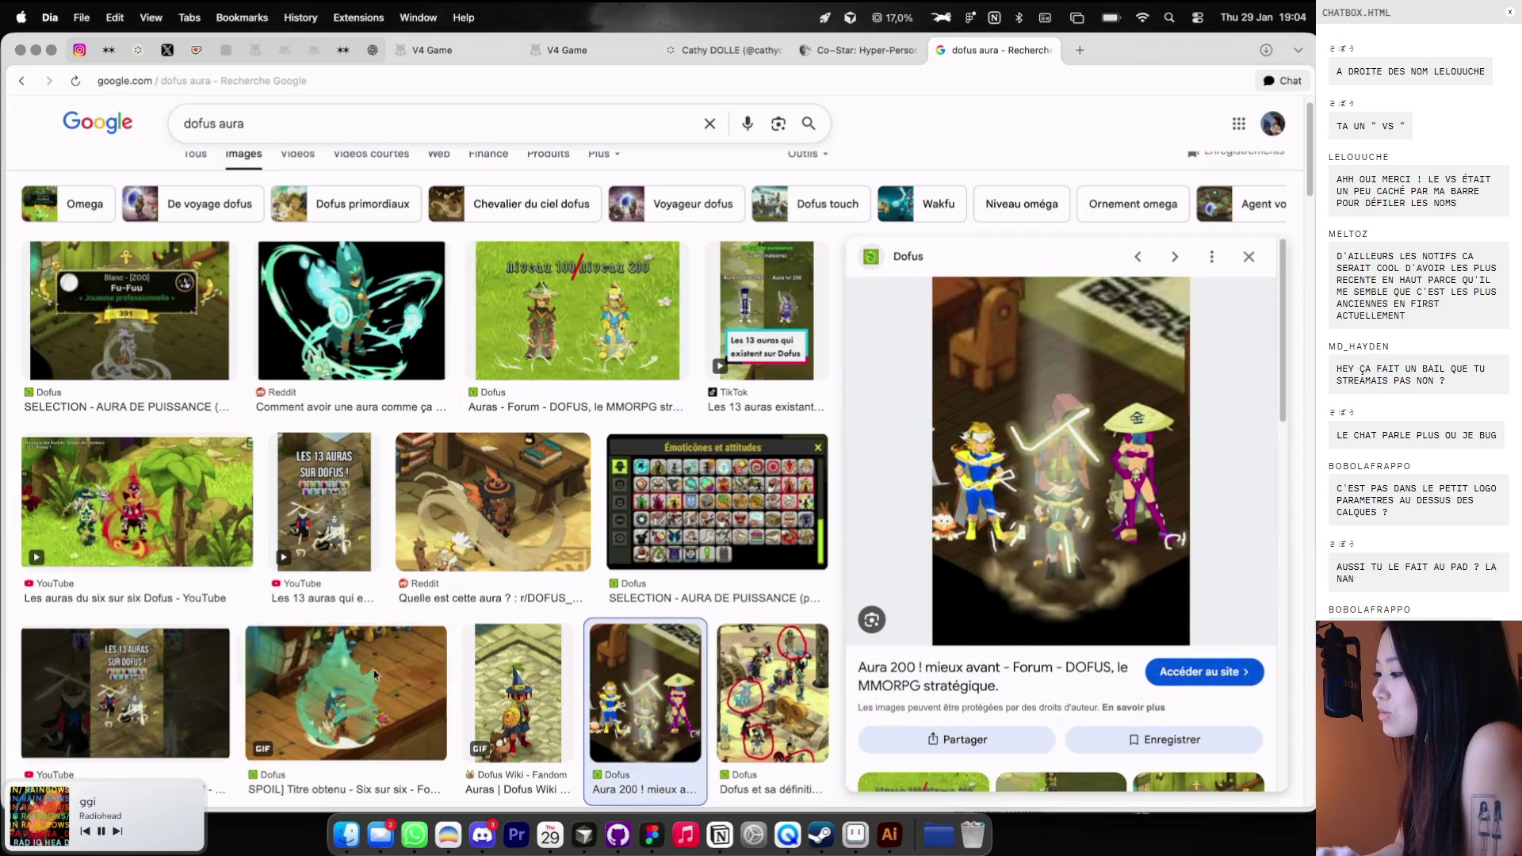
{"action": "left_click", "coordinate": [390, 712]}
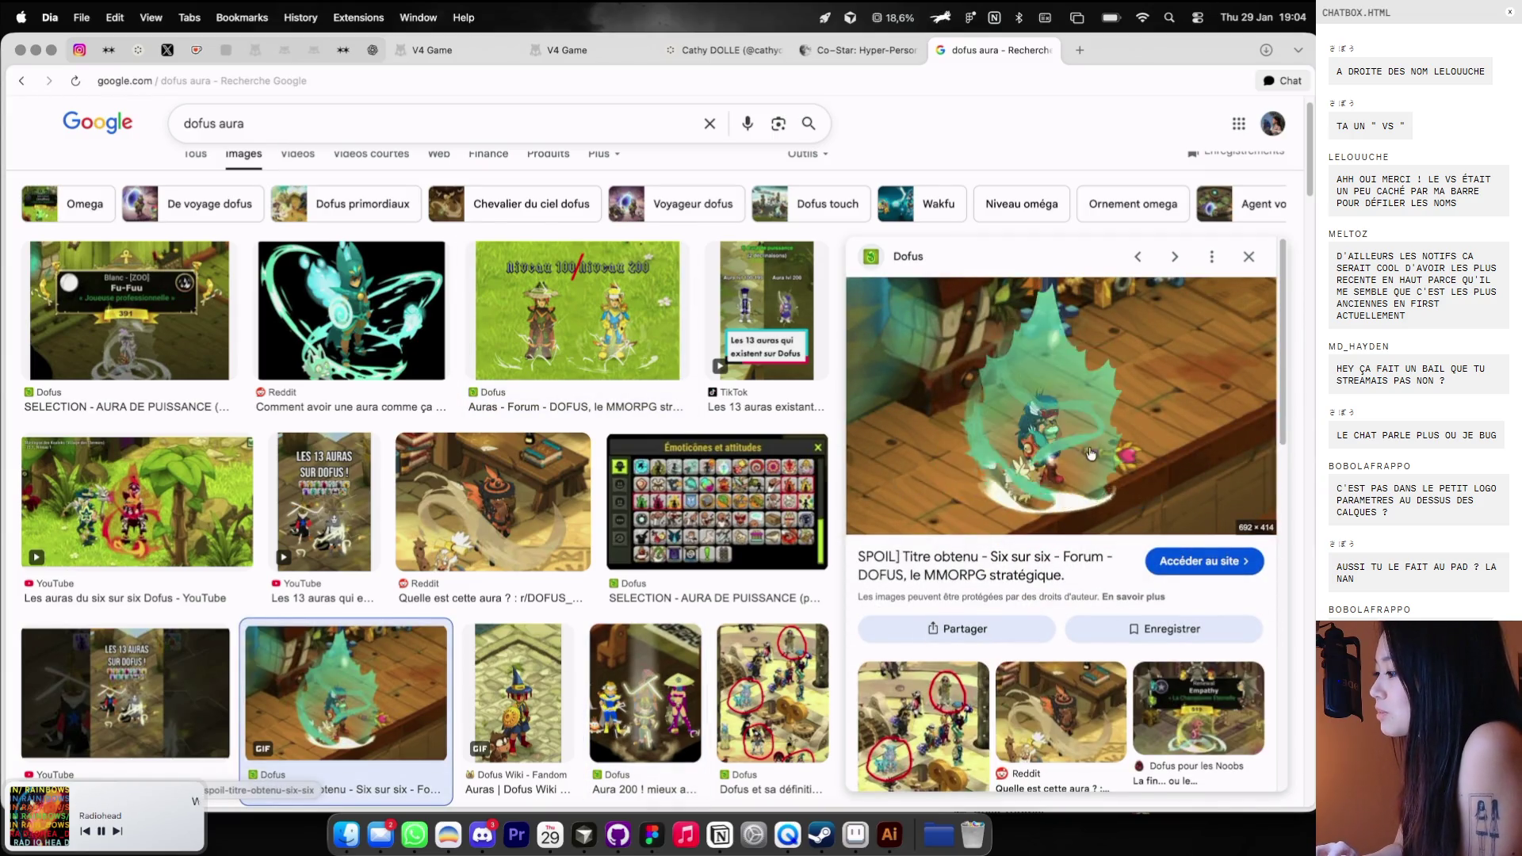
{"action": "scroll", "coordinate": [726, 505], "scroll_direction": "down", "scroll_amount": 1}
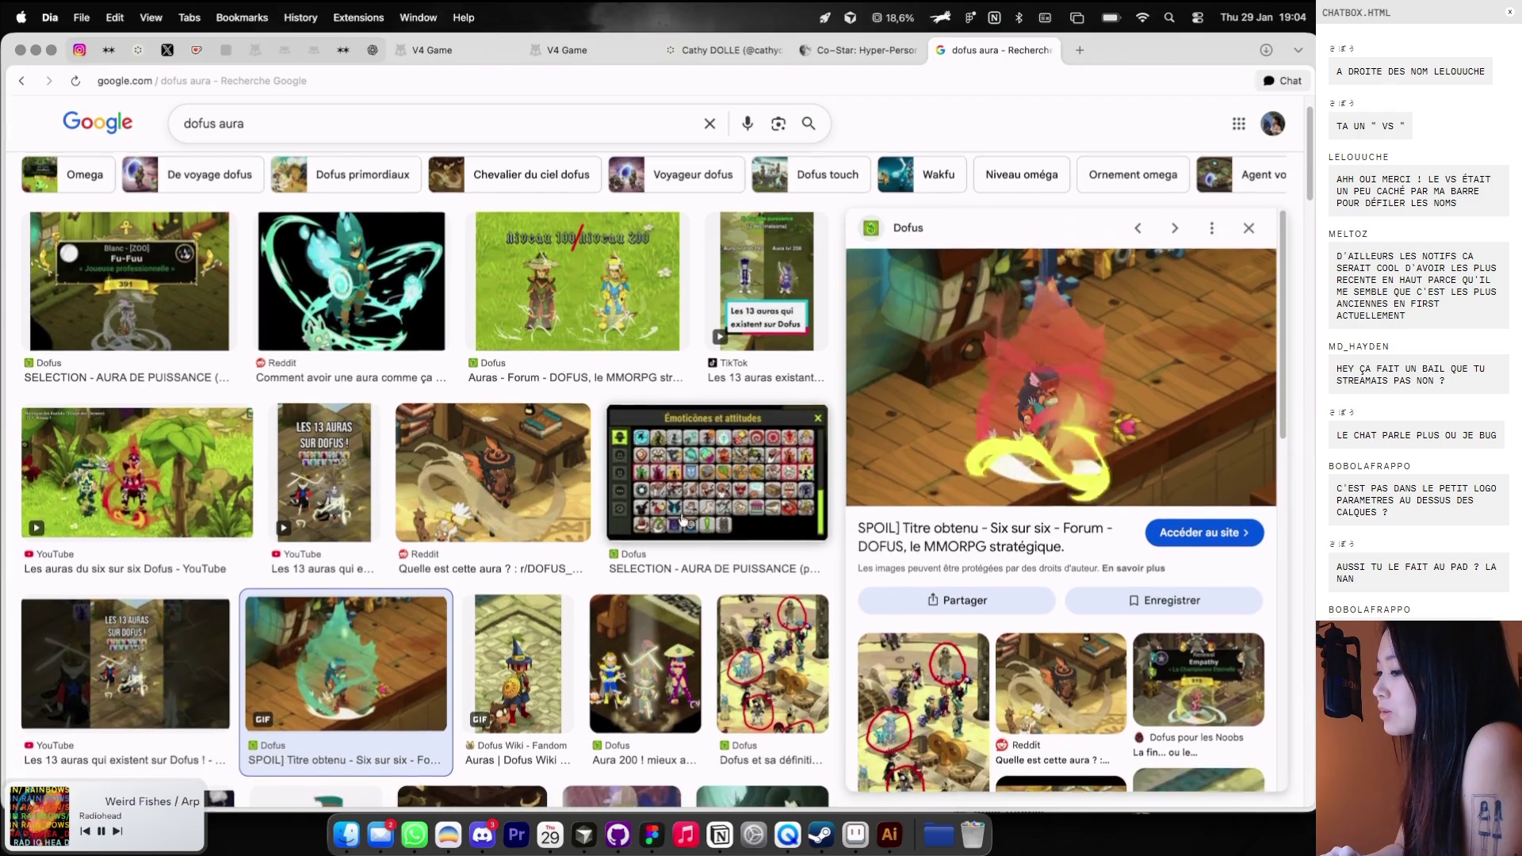
Check both V4 Game pages, then draw mirrored wing outlines in Aseprite and undo them.
{"action": "left_click", "coordinate": [461, 52]}
{"action": "left_click", "coordinate": [547, 50]}
{"action": "key", "text": "ctrl+Right"}
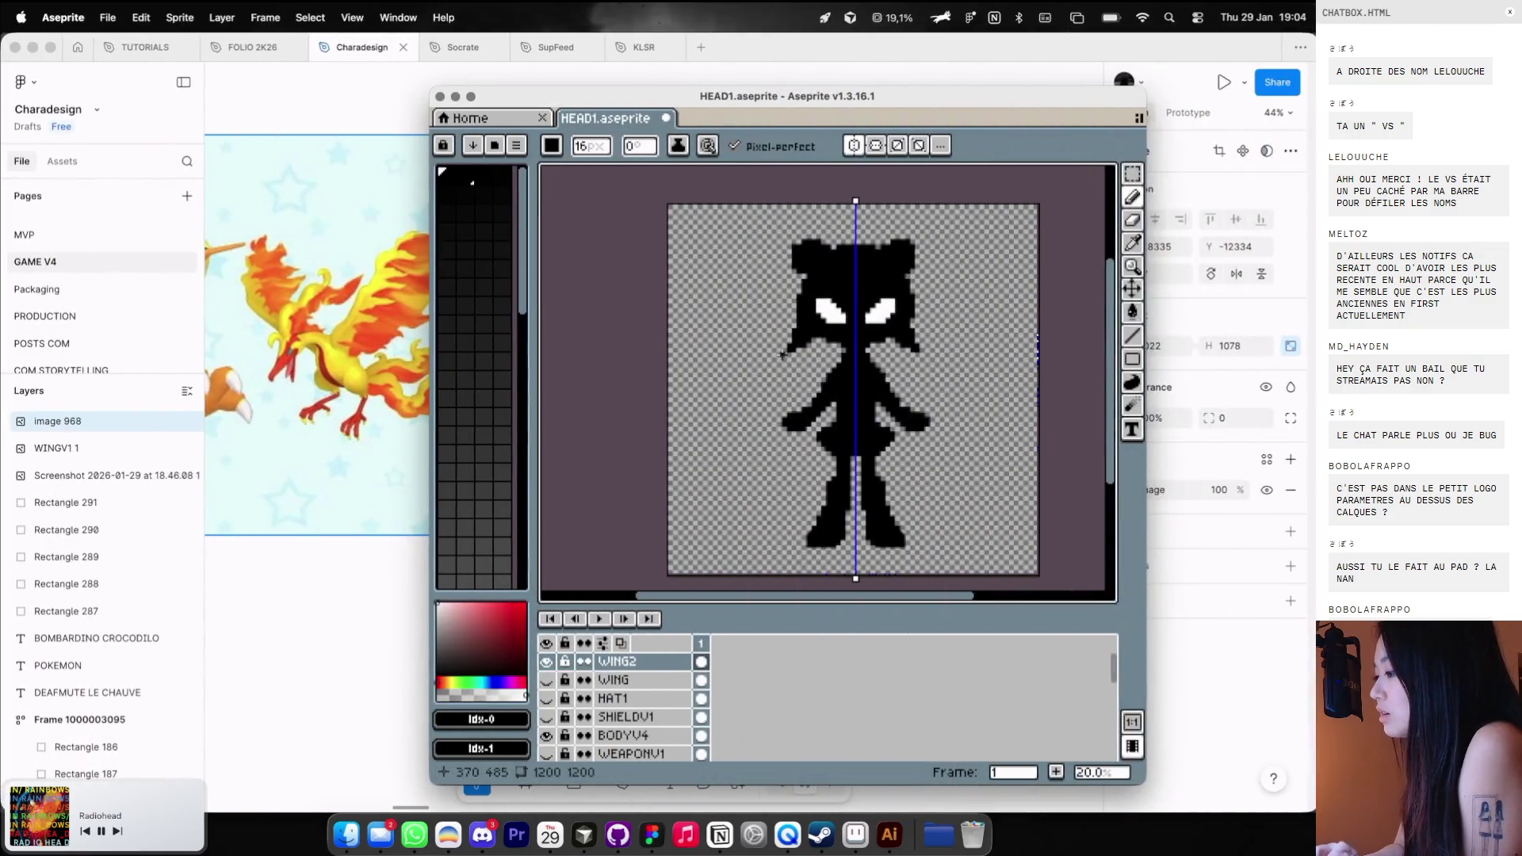
{"action": "mouse_move", "coordinate": [900, 419]}
{"action": "left_mouse_down"}
{"action": "mouse_move", "coordinate": [961, 355]}
{"action": "mouse_move", "coordinate": [920, 414]}
{"action": "mouse_move", "coordinate": [926, 454]}
{"action": "left_mouse_up"}
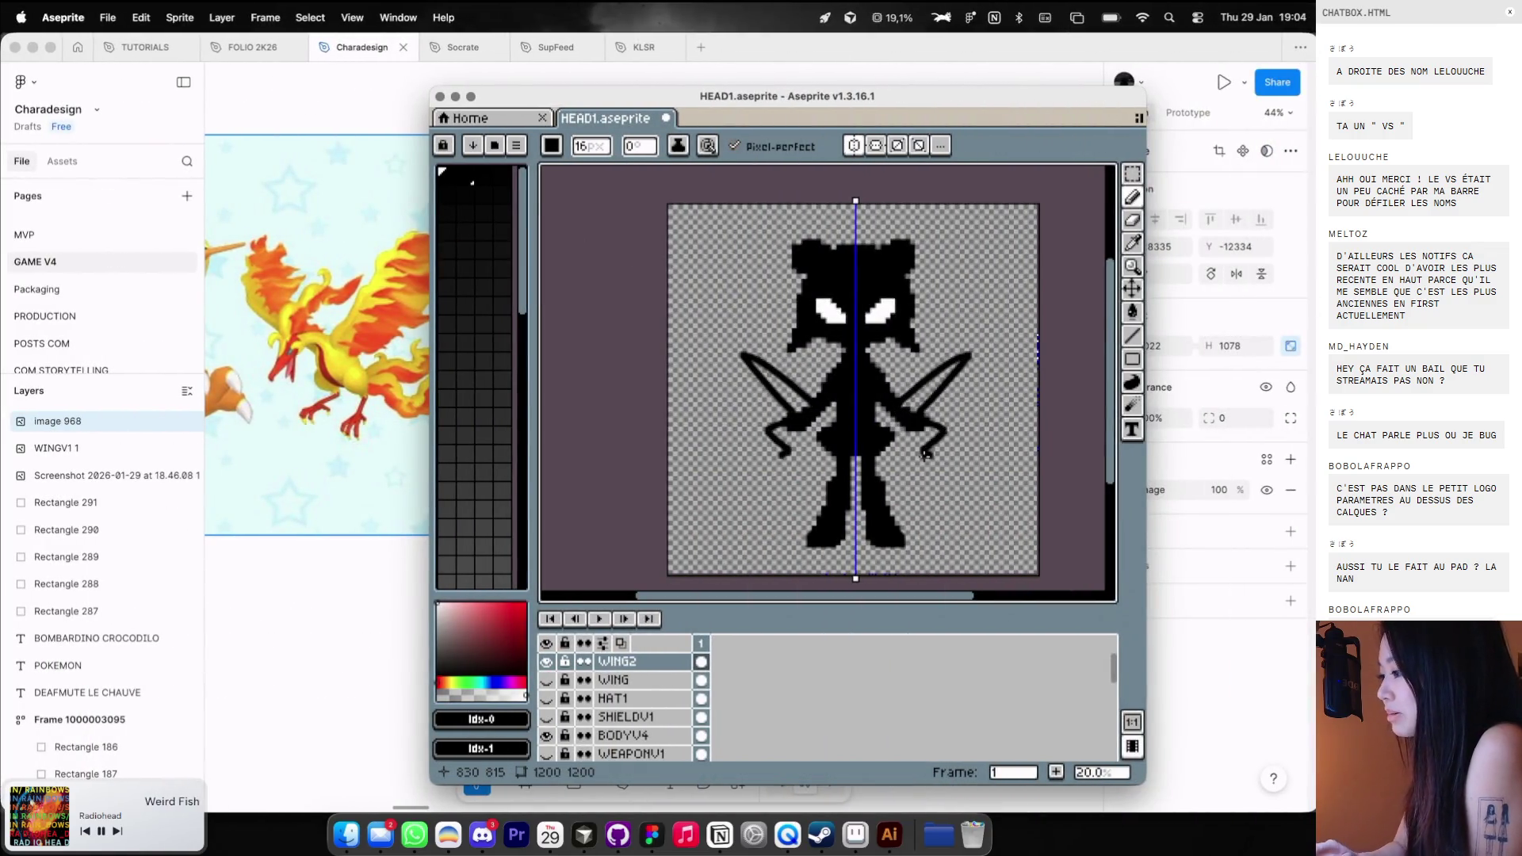
{"action": "key", "text": "super+z"}
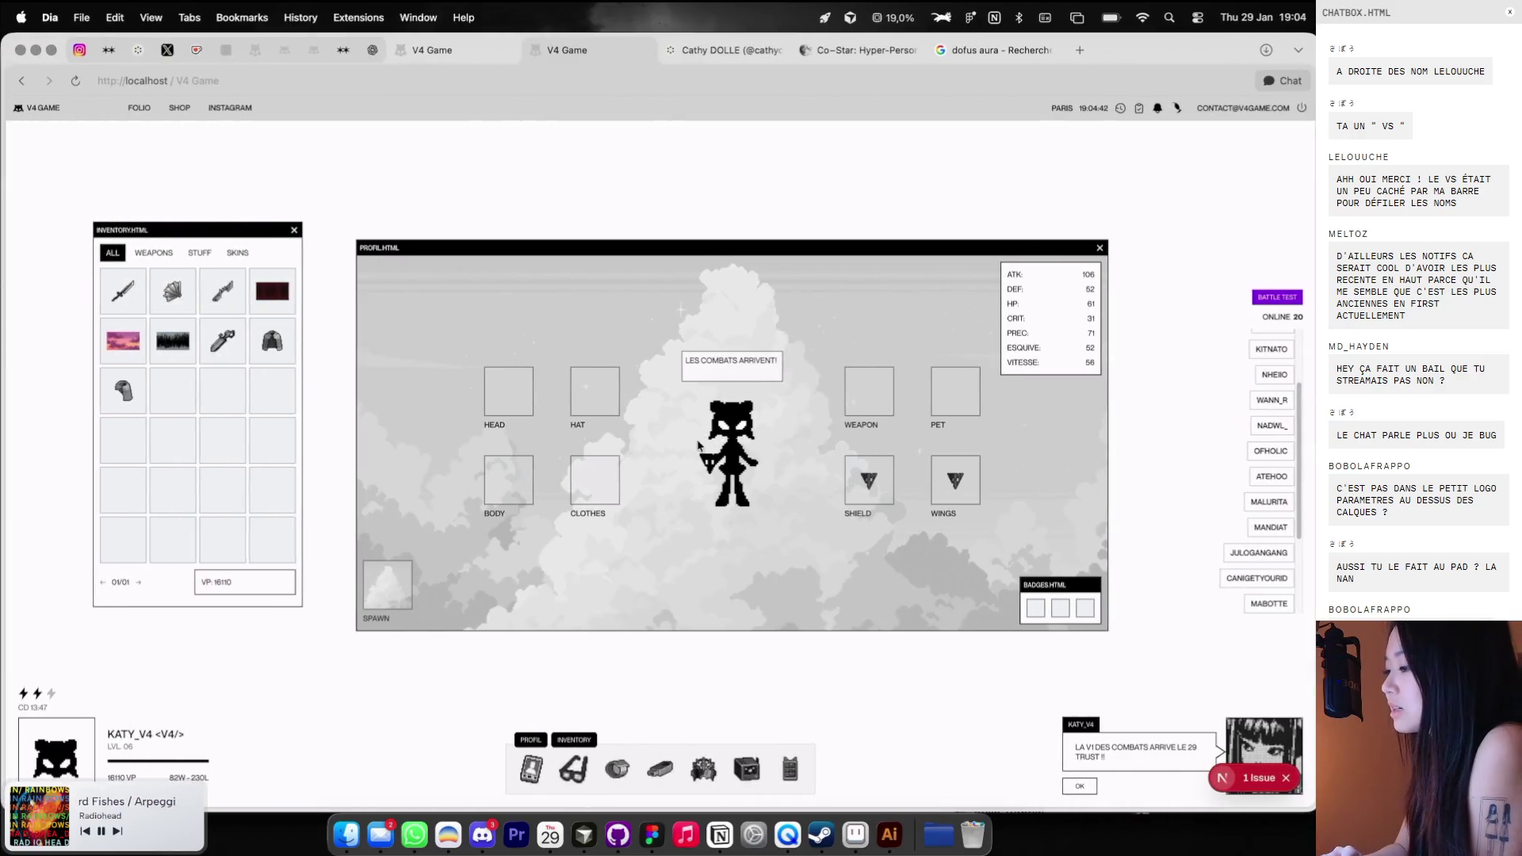
Search Cosmos for 'rpg games' from the home feed.
{"action": "left_click", "coordinate": [137, 52]}
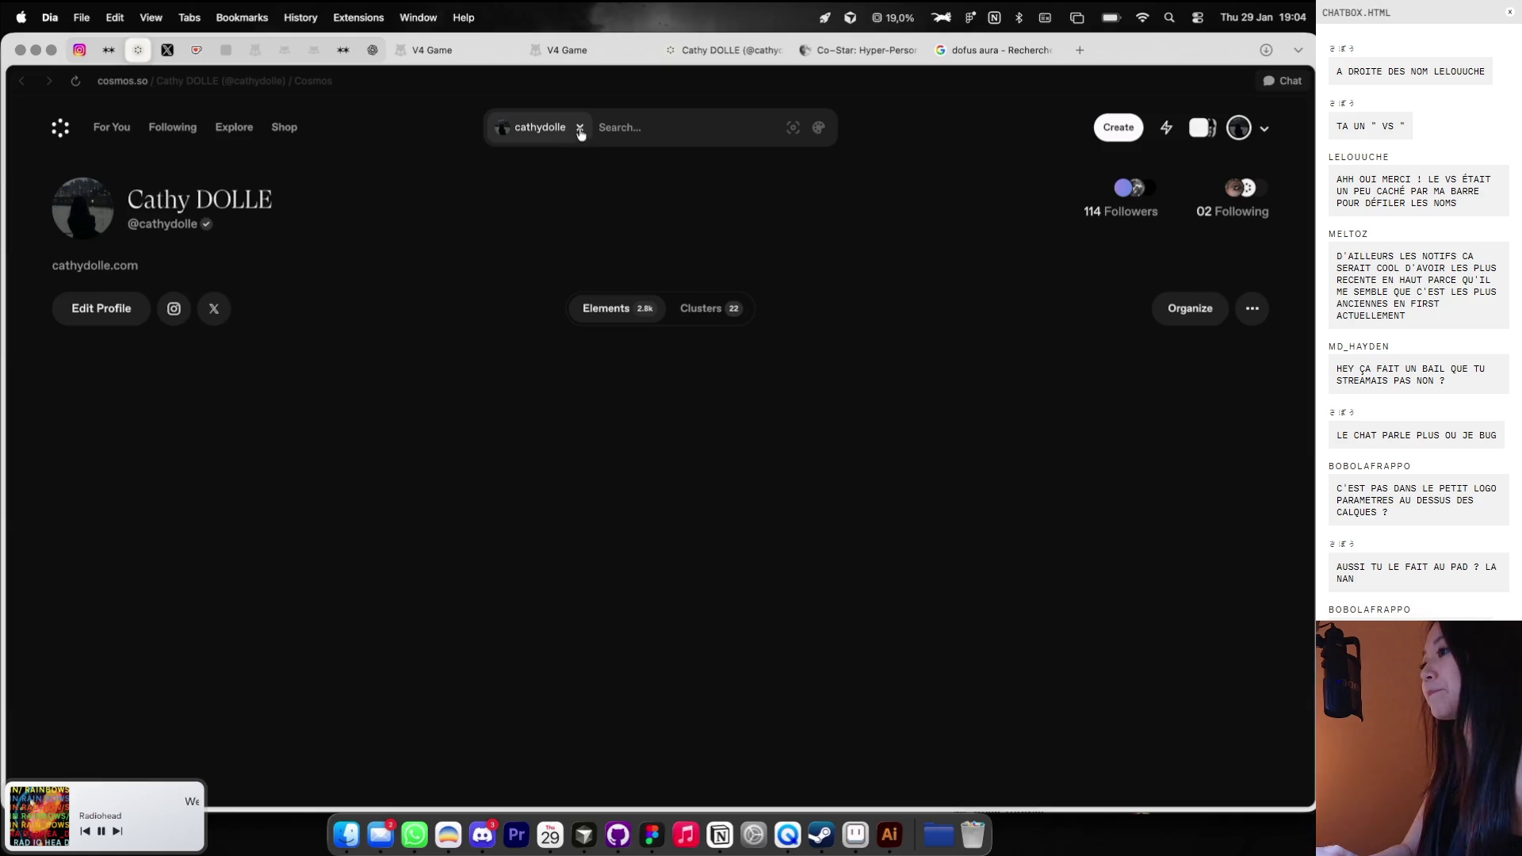
{"action": "left_click", "coordinate": [60, 127]}
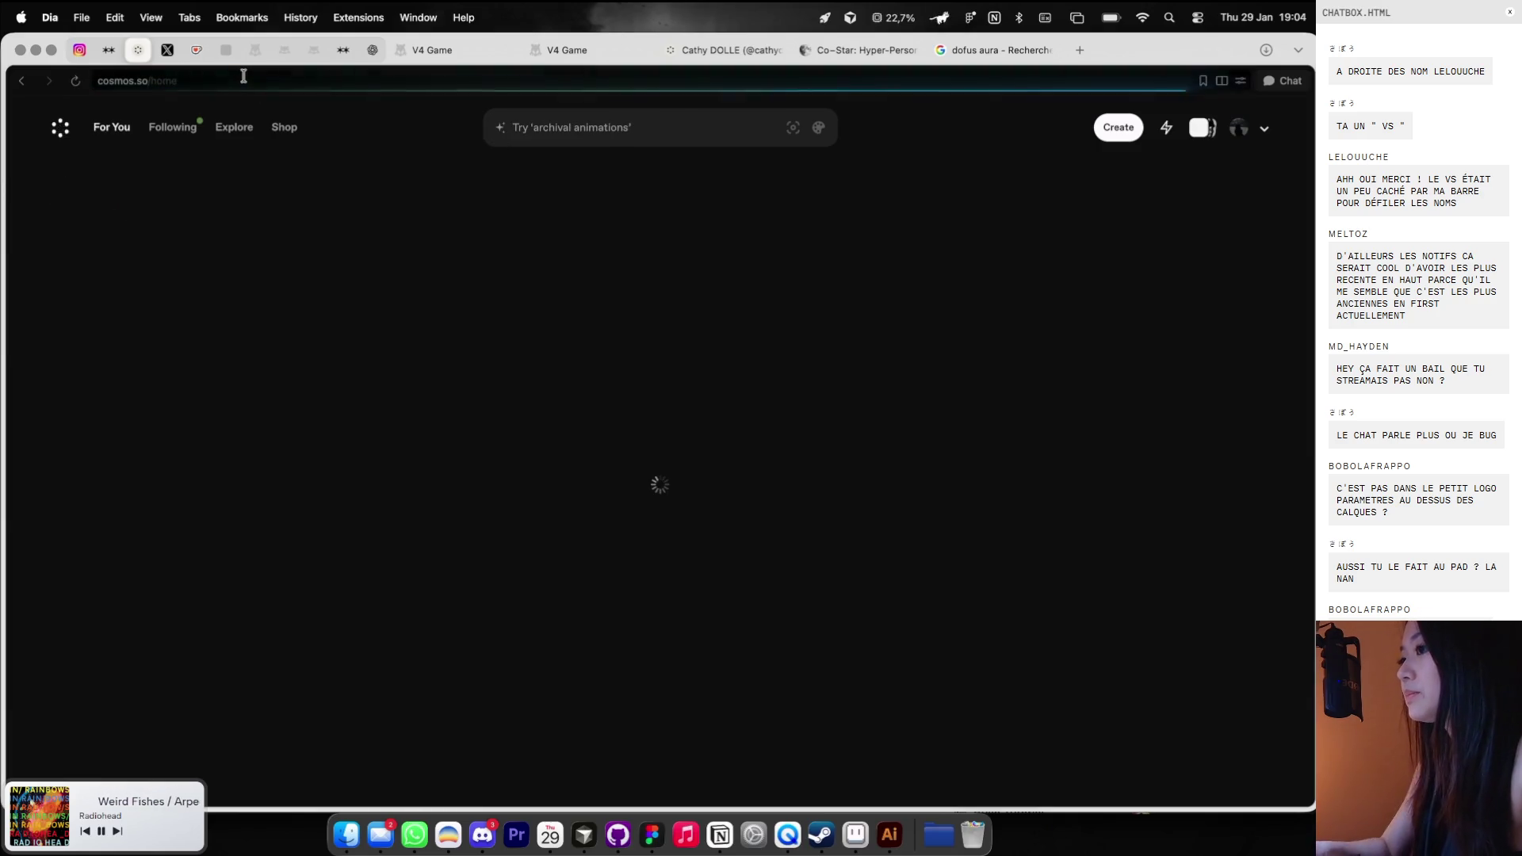
{"action": "left_click", "coordinate": [554, 126]}
{"action": "type", "text": "rpg gam"}
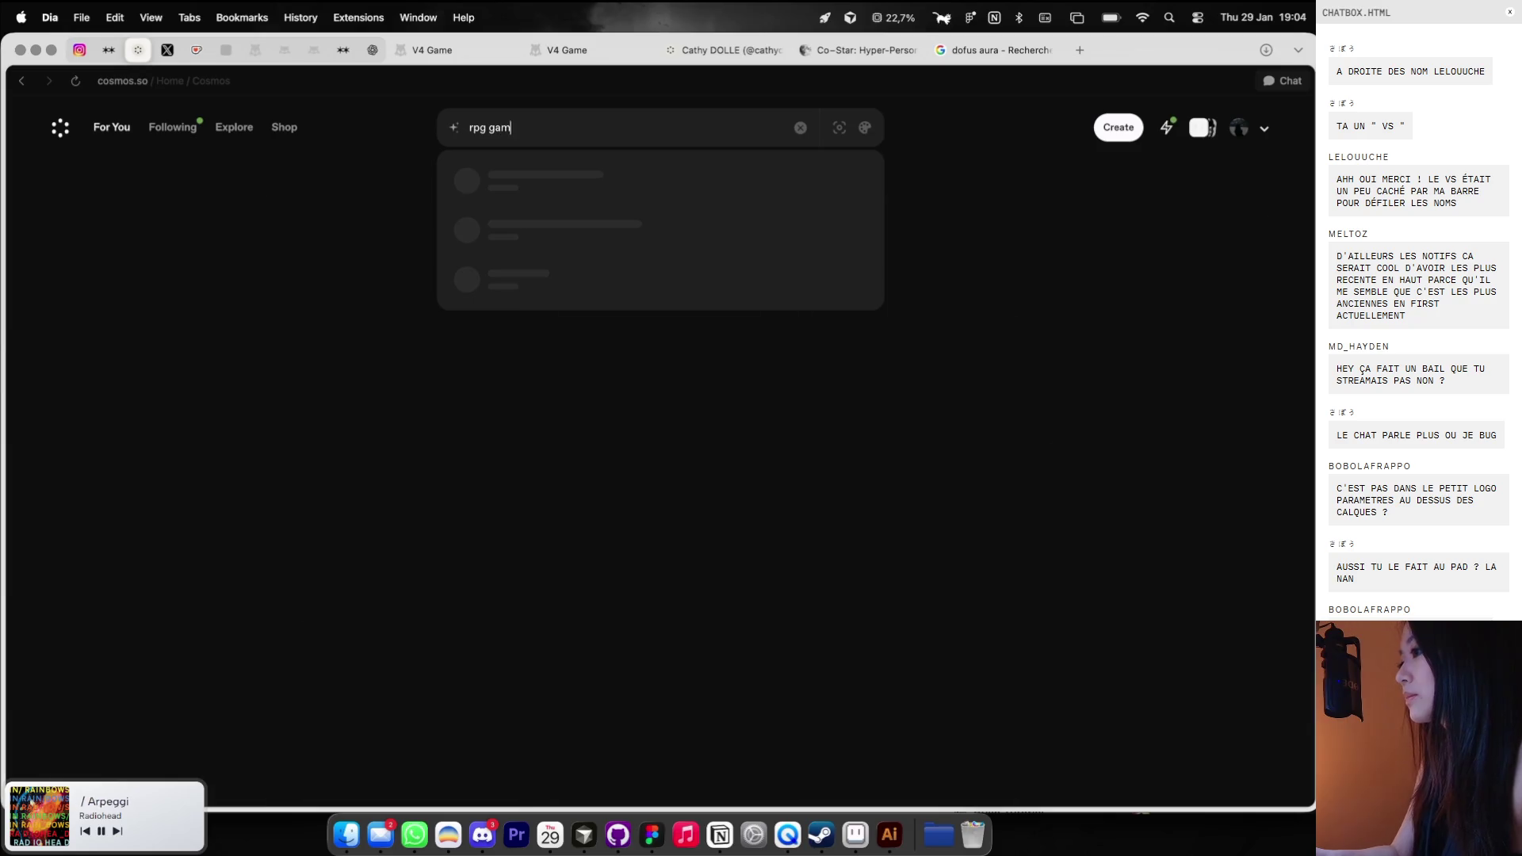
{"action": "type", "text": "es"}
{"action": "key", "text": "Return"}
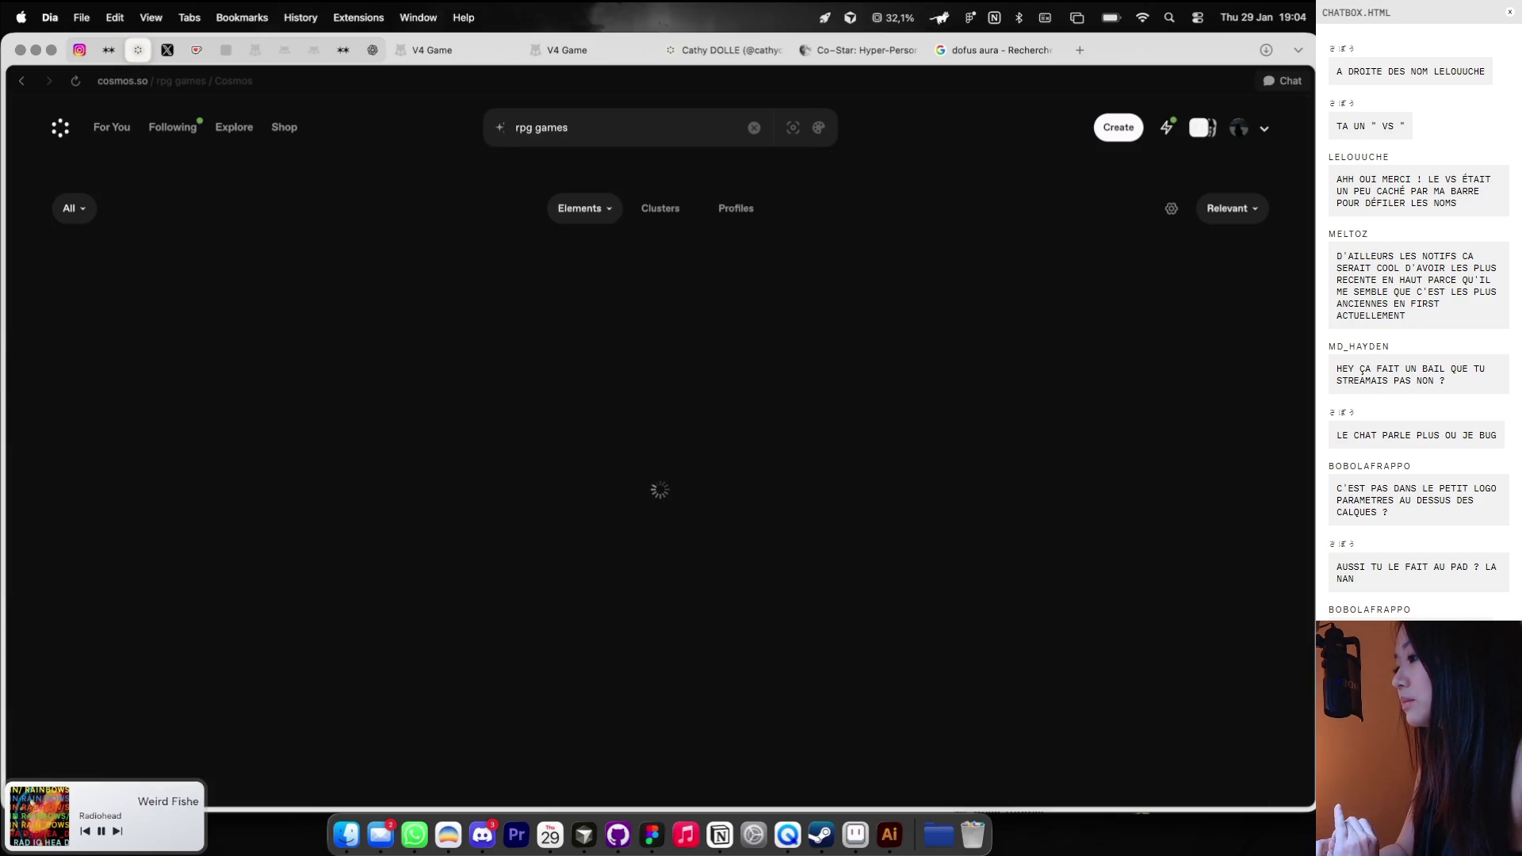
Save the HEAD1 sprite in Aseprite and minimize it to reveal Figma.
{"action": "key", "text": "ctrl+Right"}
{"action": "key", "text": "super+s"}
{"action": "left_click", "coordinate": [455, 96]}
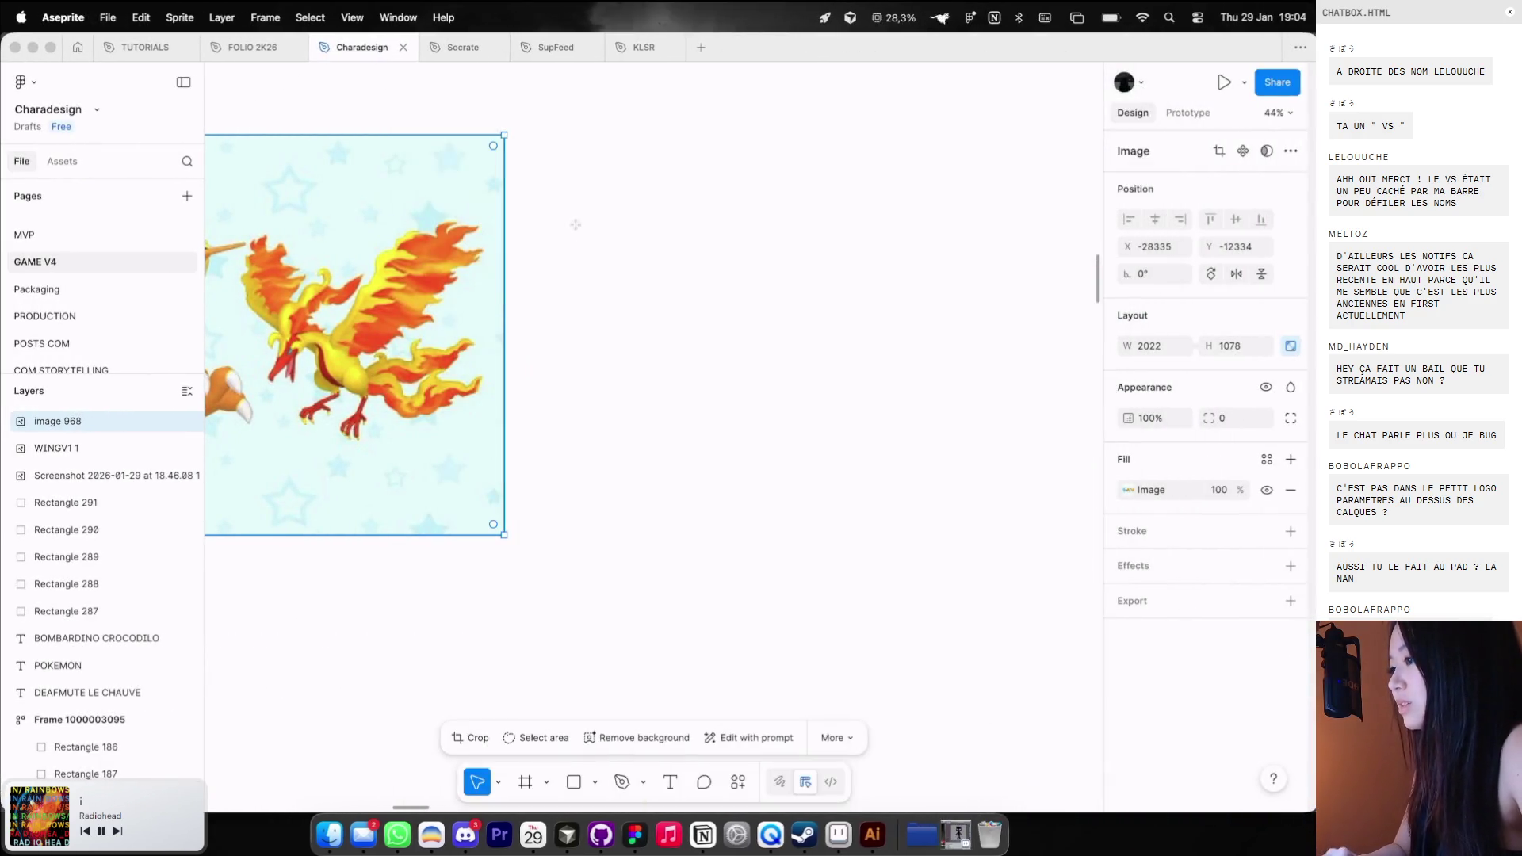
Scroll around the Charadesign board, then check the V4 Game page in the browser.
{"action": "scroll", "coordinate": [575, 224], "scroll_direction": "left", "scroll_amount": 5}
{"action": "scroll", "coordinate": [578, 227], "scroll_direction": "up", "scroll_amount": 3}
{"action": "scroll", "coordinate": [647, 192], "scroll_direction": "down", "scroll_amount": 3}
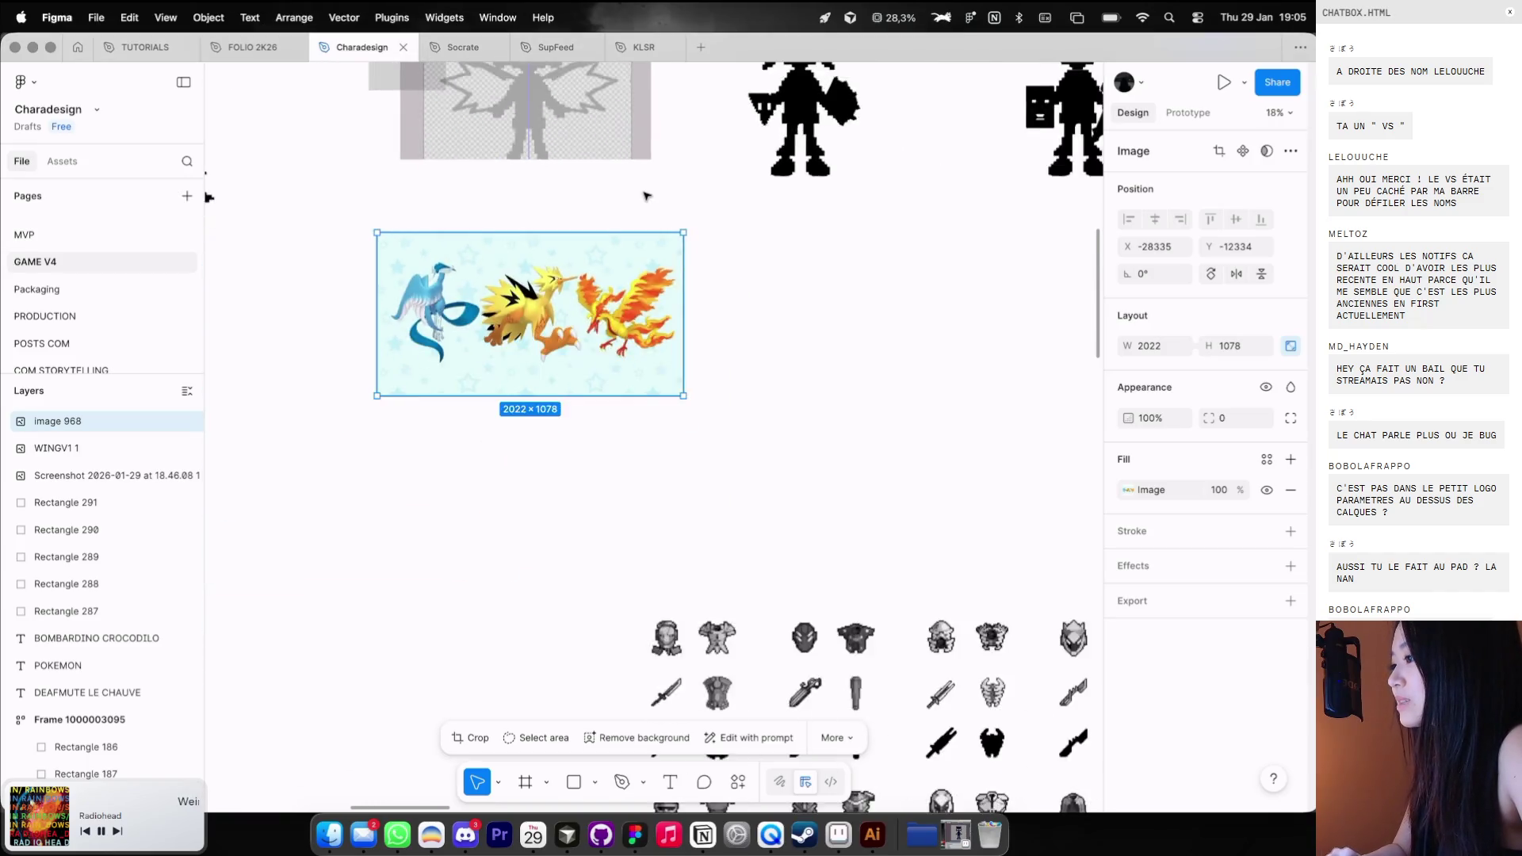
{"action": "key", "text": "ctrl+Left"}
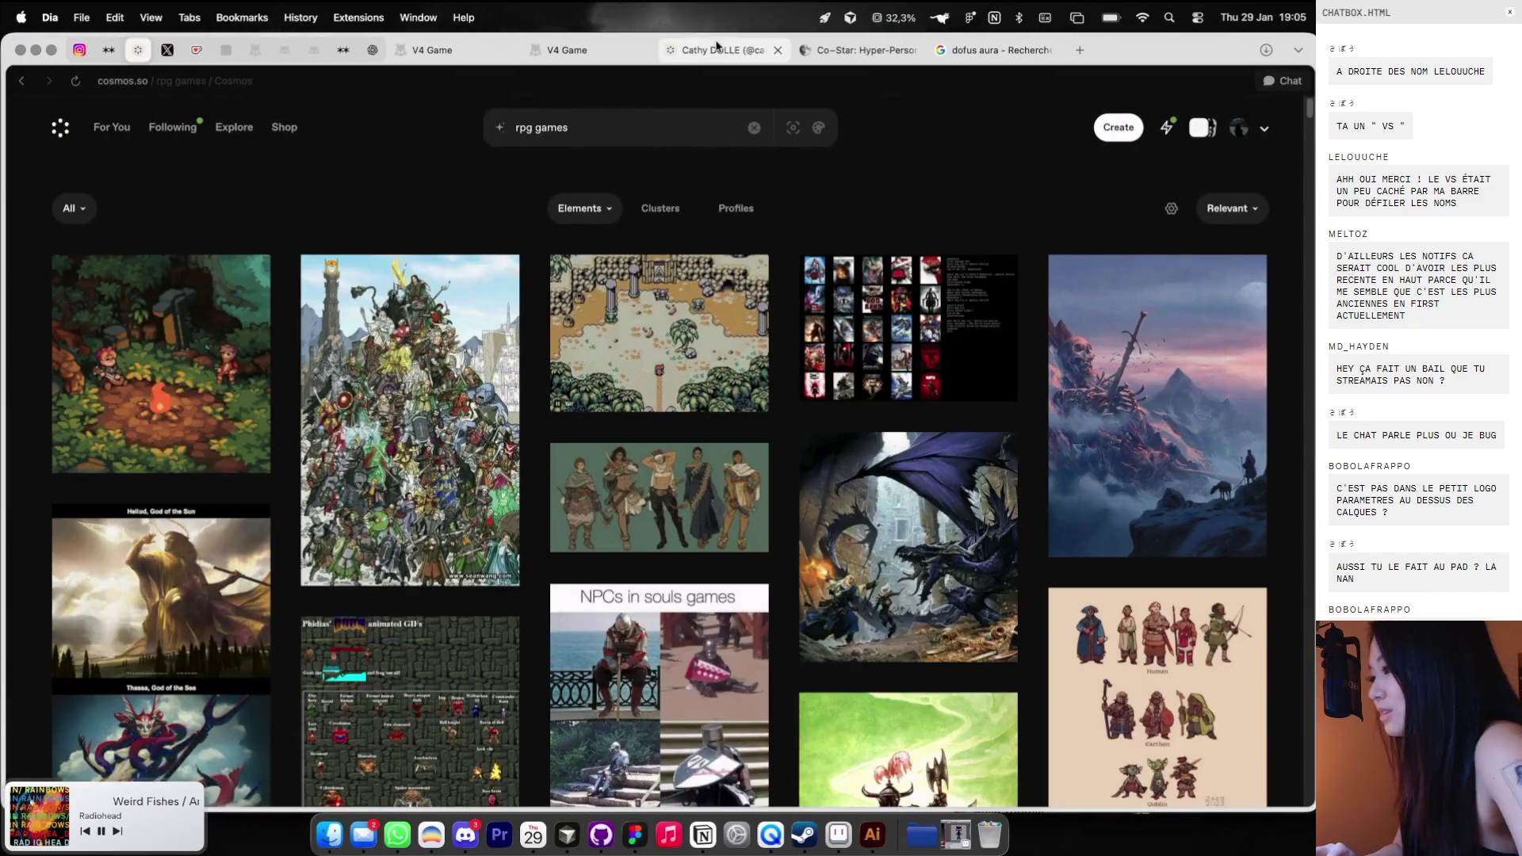
{"action": "left_click", "coordinate": [567, 50]}
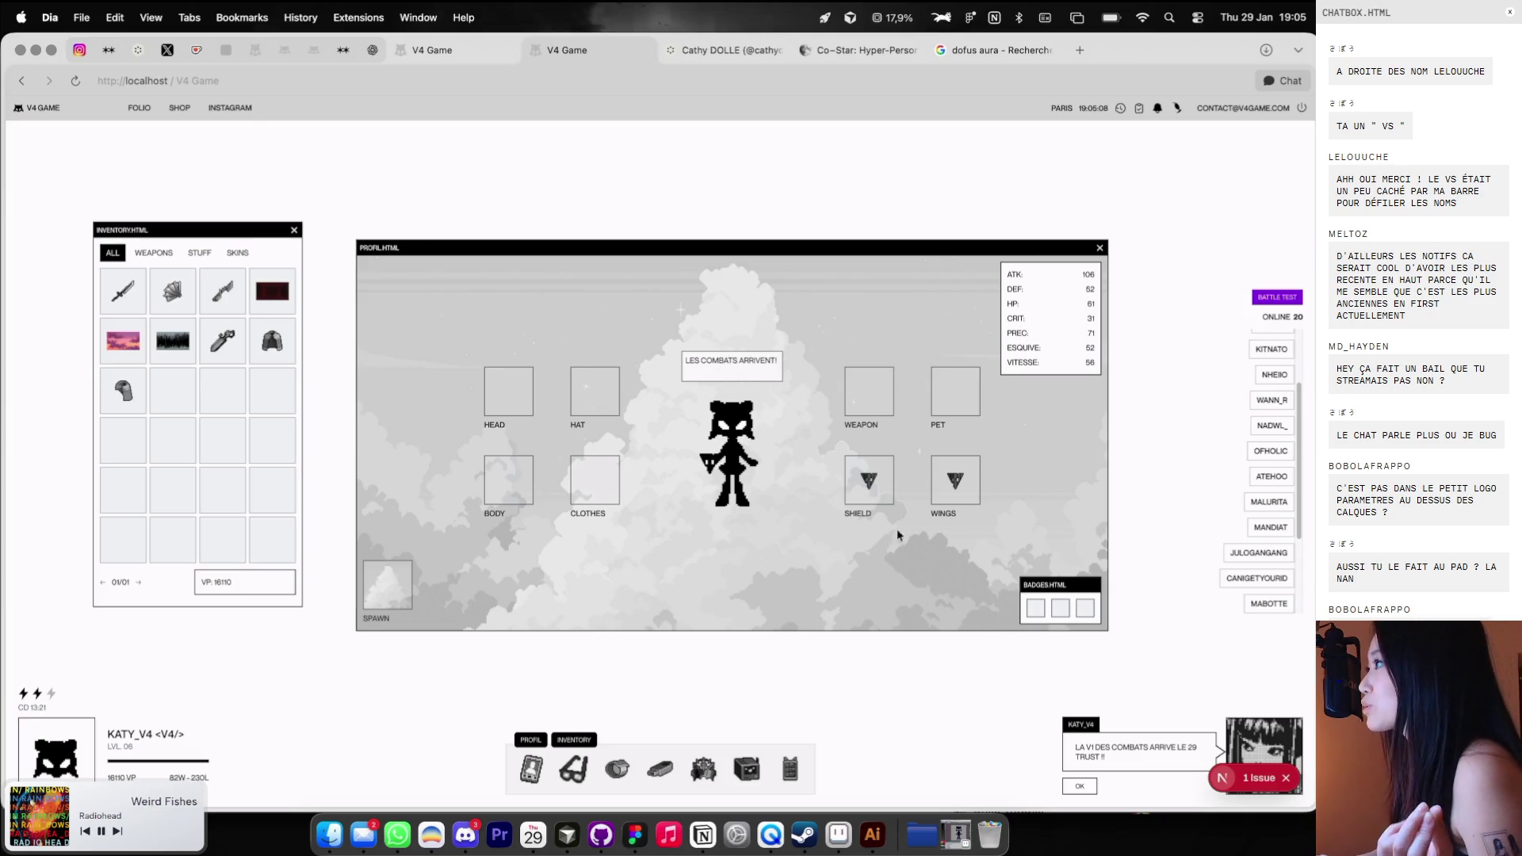
Scroll through the Charadesign sprites again and return to the V4 Game profile page.
{"action": "key", "text": "ctrl+Right"}
{"action": "scroll", "coordinate": [853, 472], "scroll_direction": "down", "scroll_amount": 5}
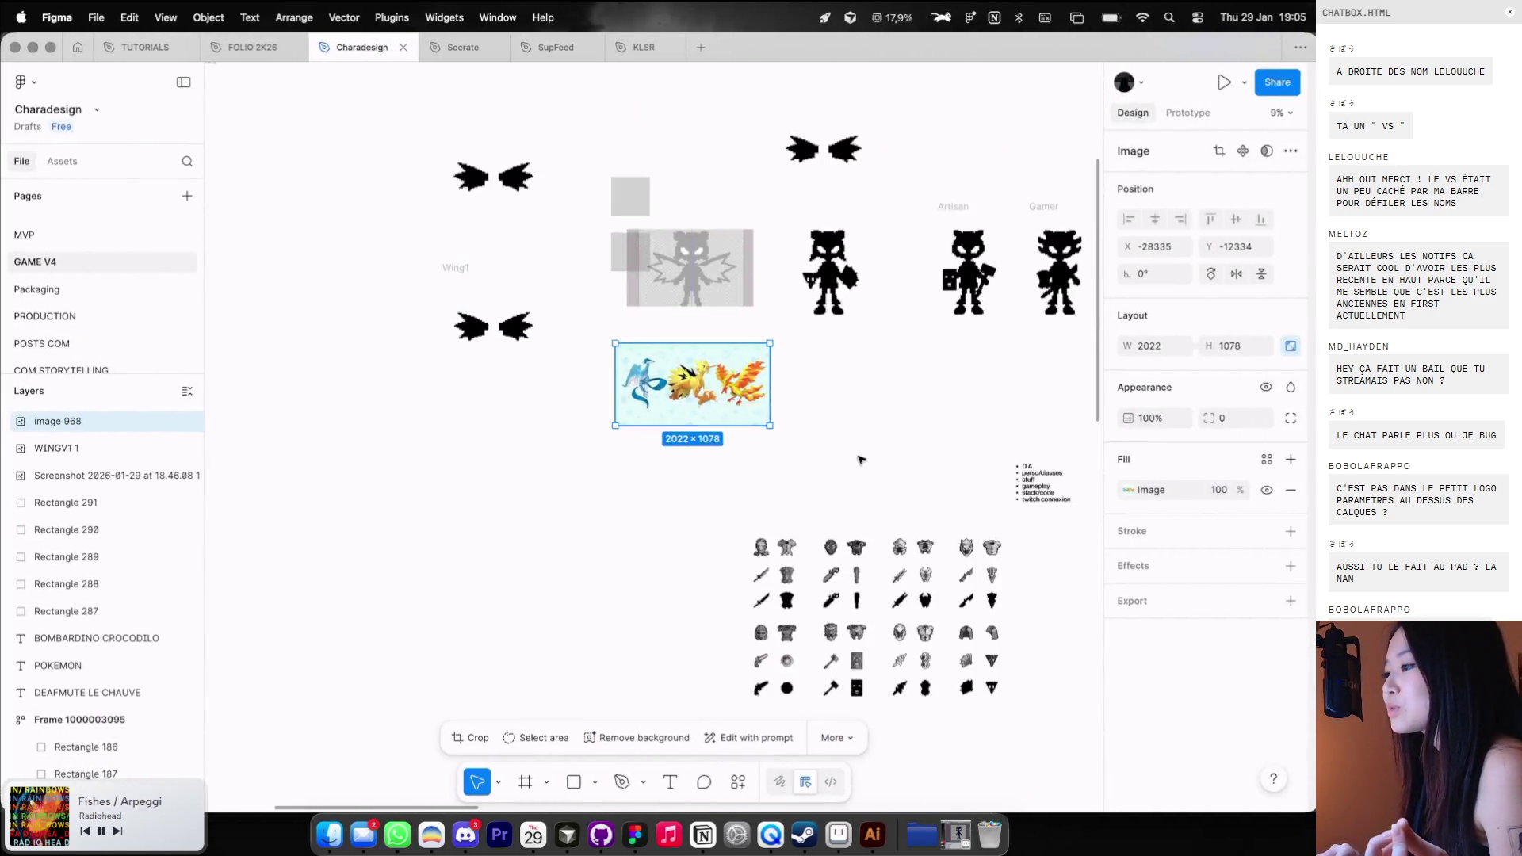
{"action": "scroll", "coordinate": [859, 459], "scroll_direction": "down", "scroll_amount": 10}
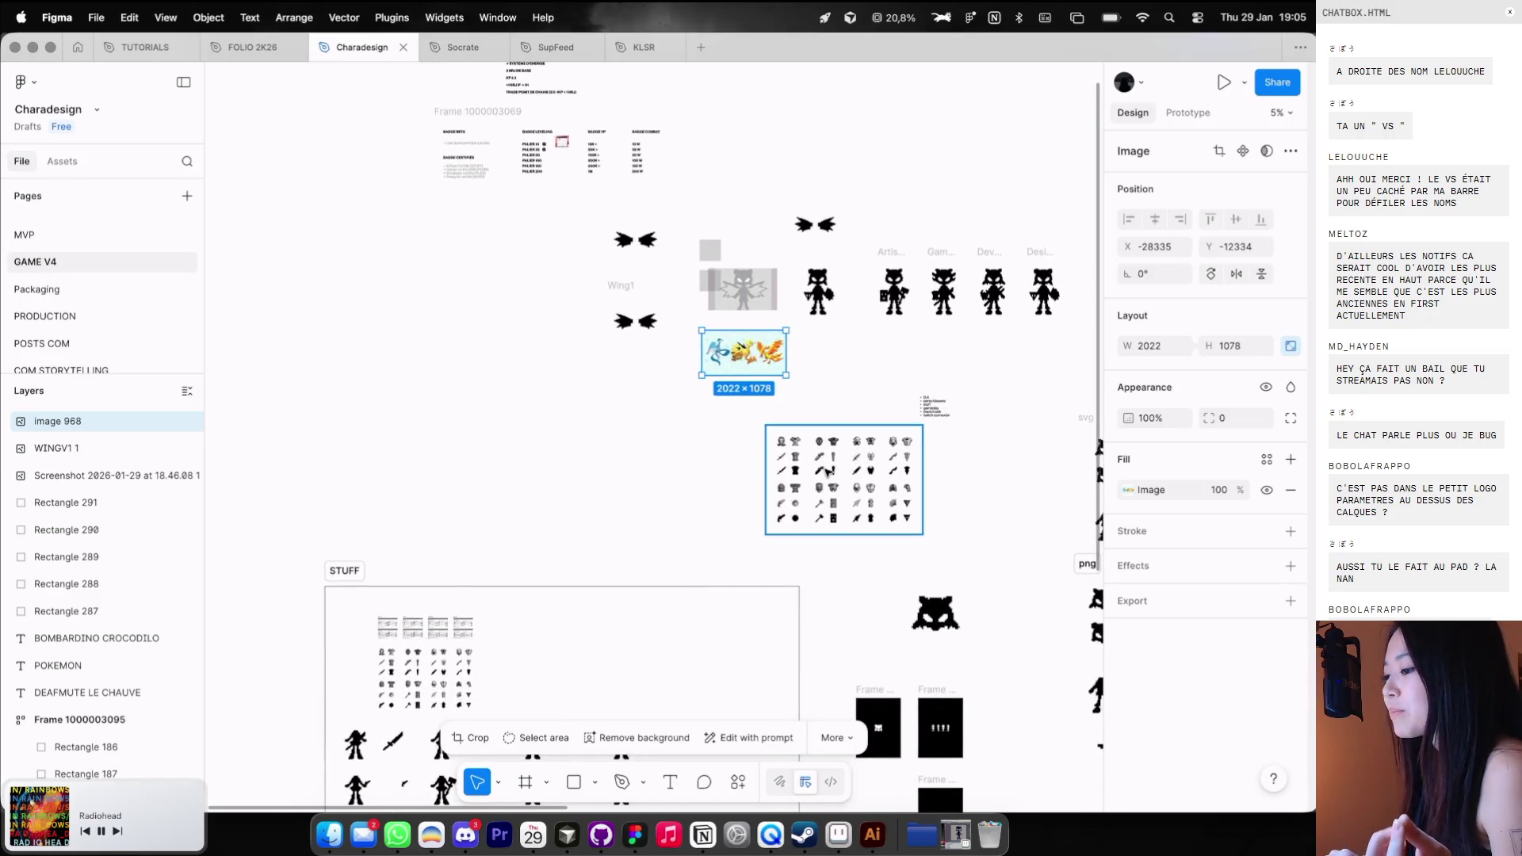
{"action": "scroll", "coordinate": [824, 473], "scroll_direction": "up", "scroll_amount": 10}
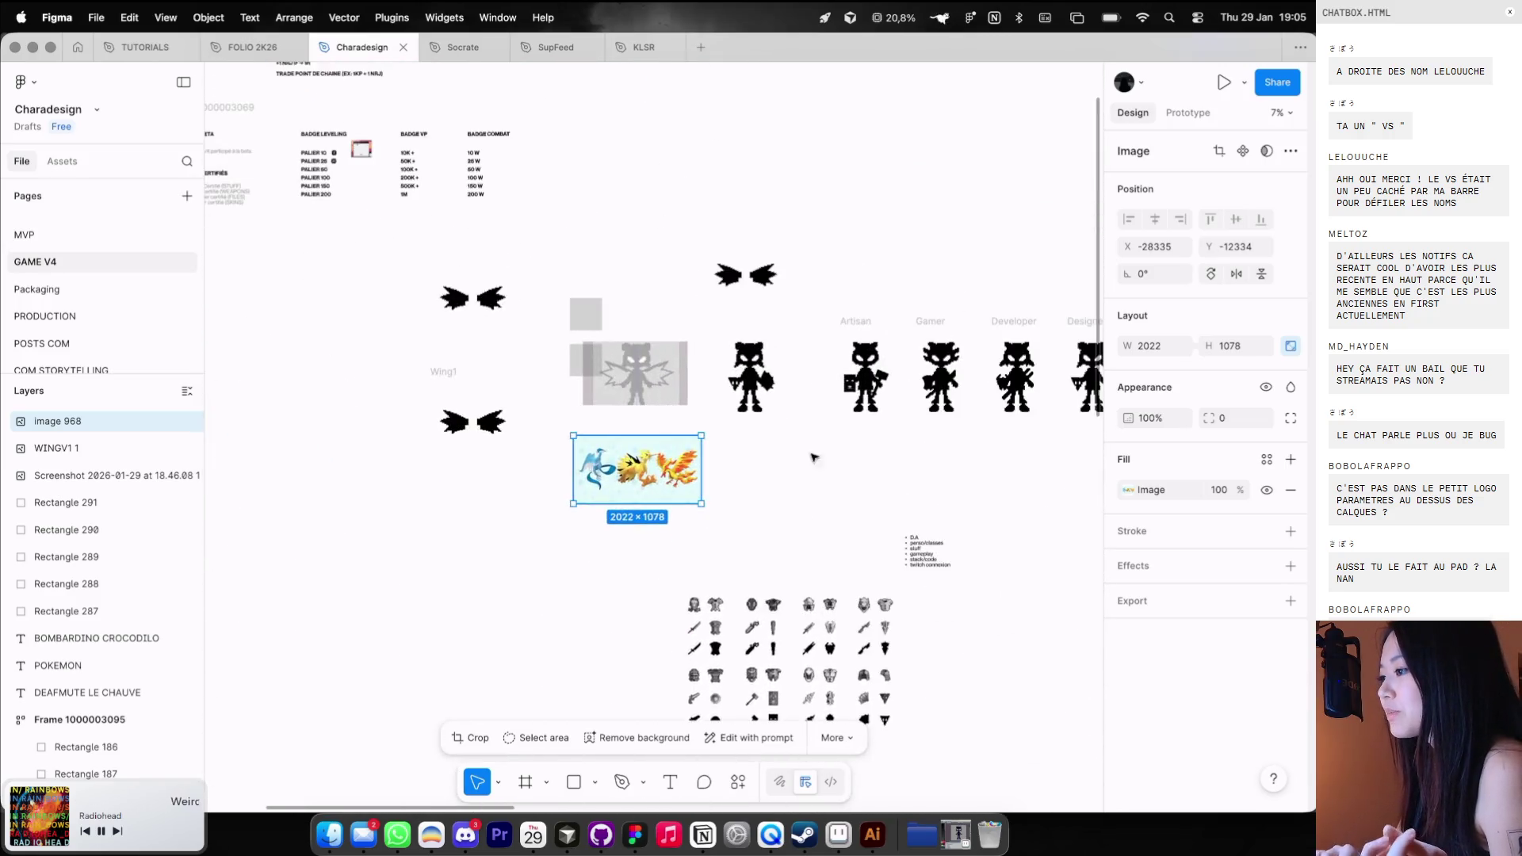
{"action": "key", "text": "ctrl+Left"}
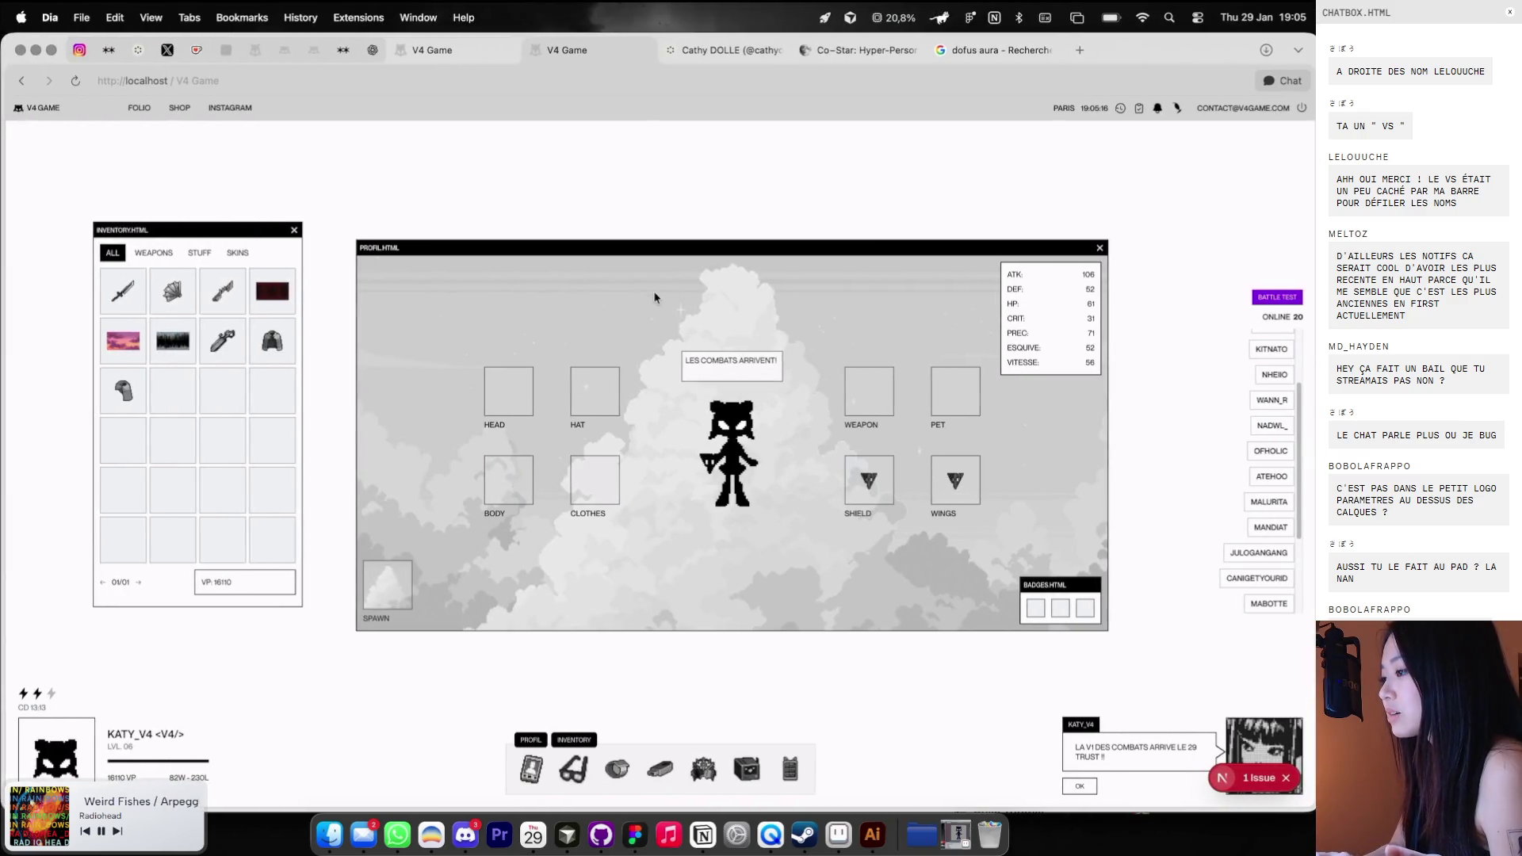
Close the extra Cosmos profile tab and preview the Doom animated GIFs pin.
{"action": "left_click", "coordinate": [714, 50]}
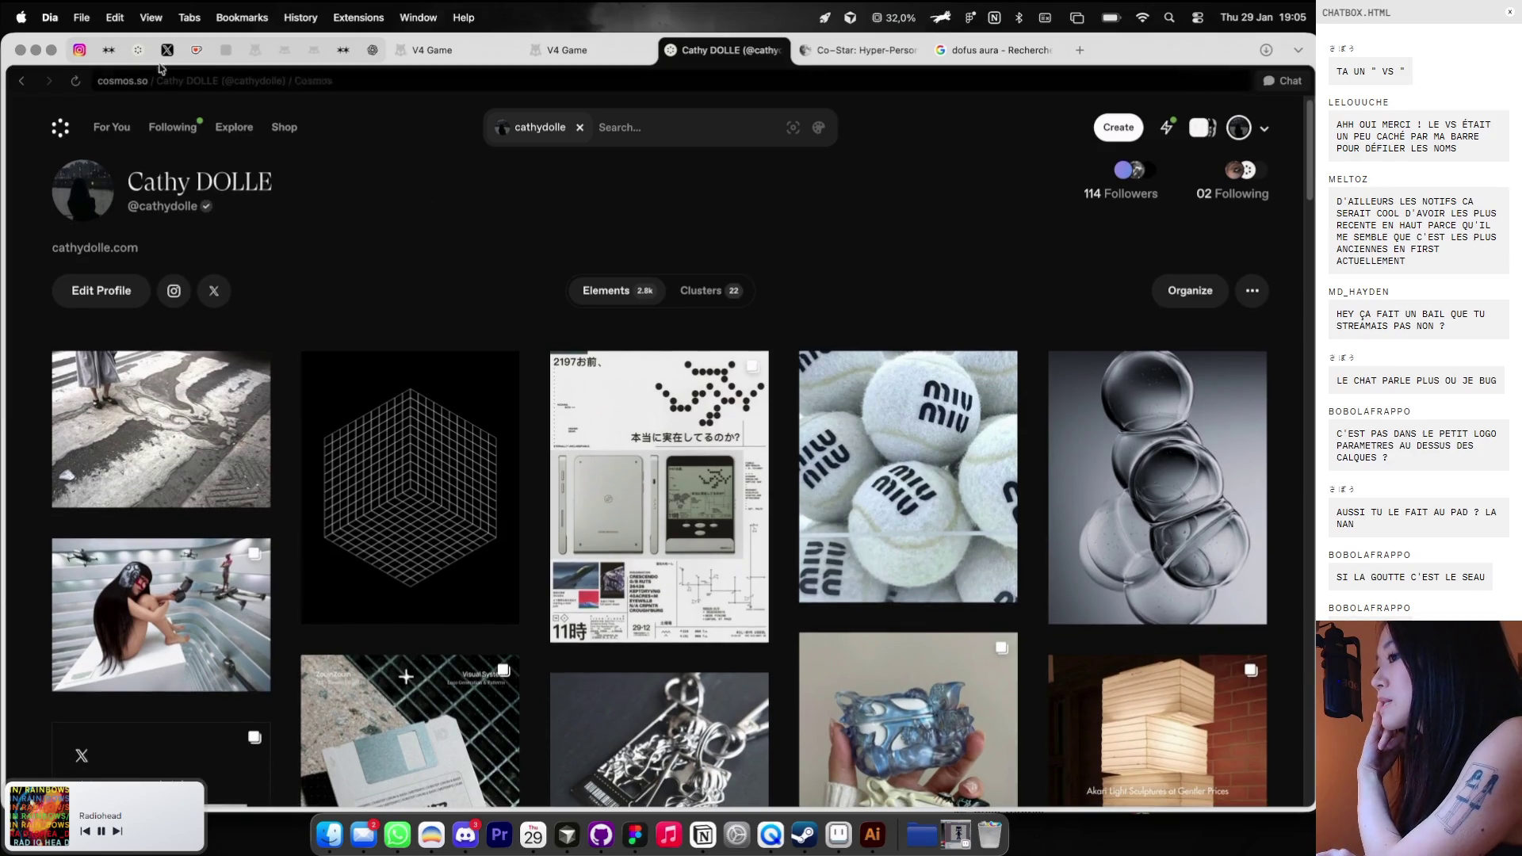
{"action": "left_click", "coordinate": [500, 52]}
{"action": "left_click", "coordinate": [778, 50]}
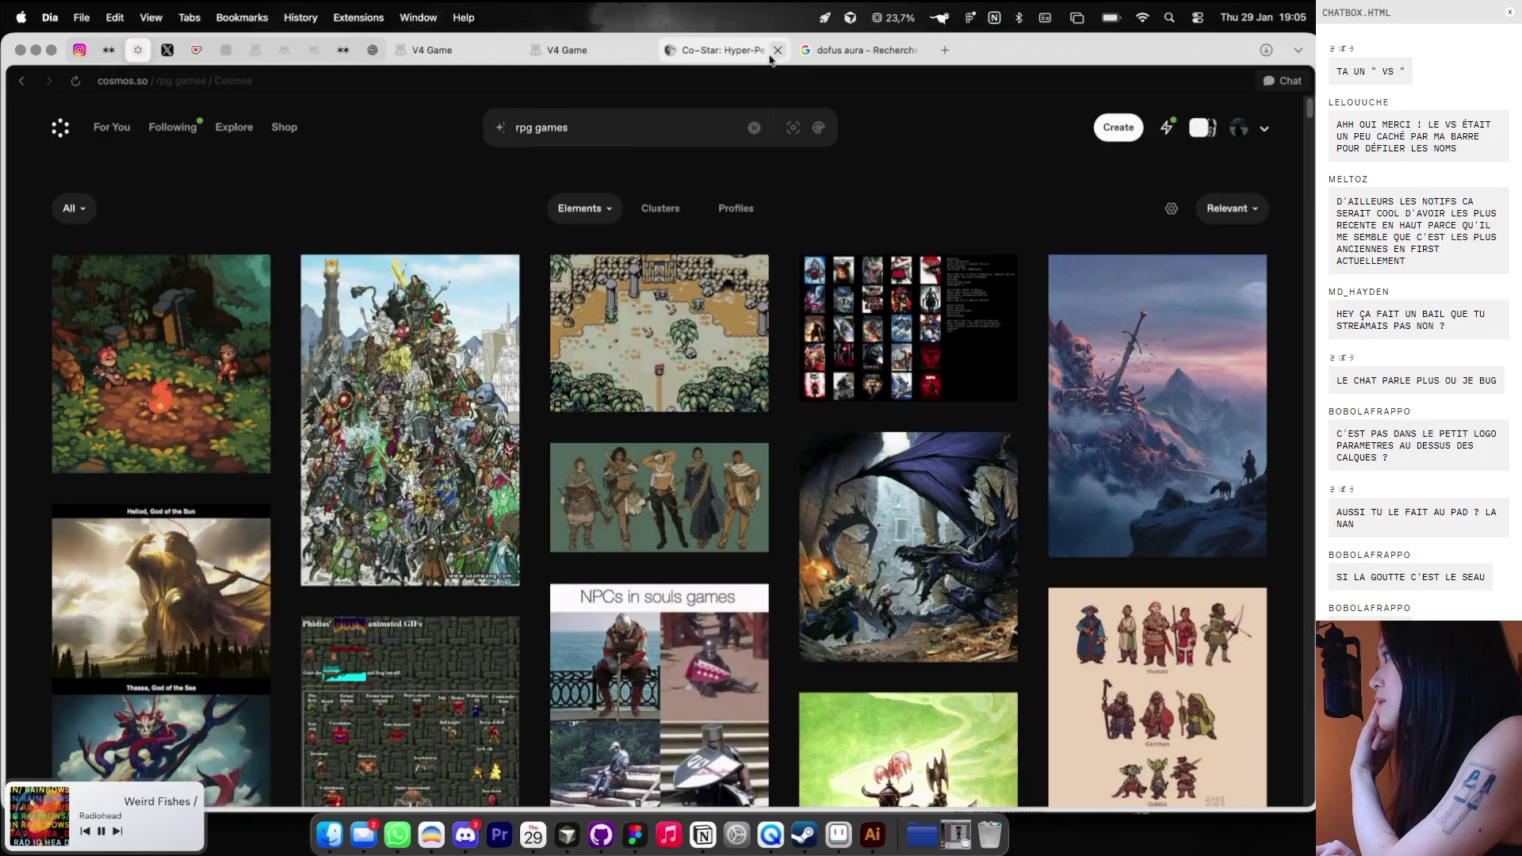
{"action": "scroll", "coordinate": [583, 402], "scroll_direction": "down", "scroll_amount": 2}
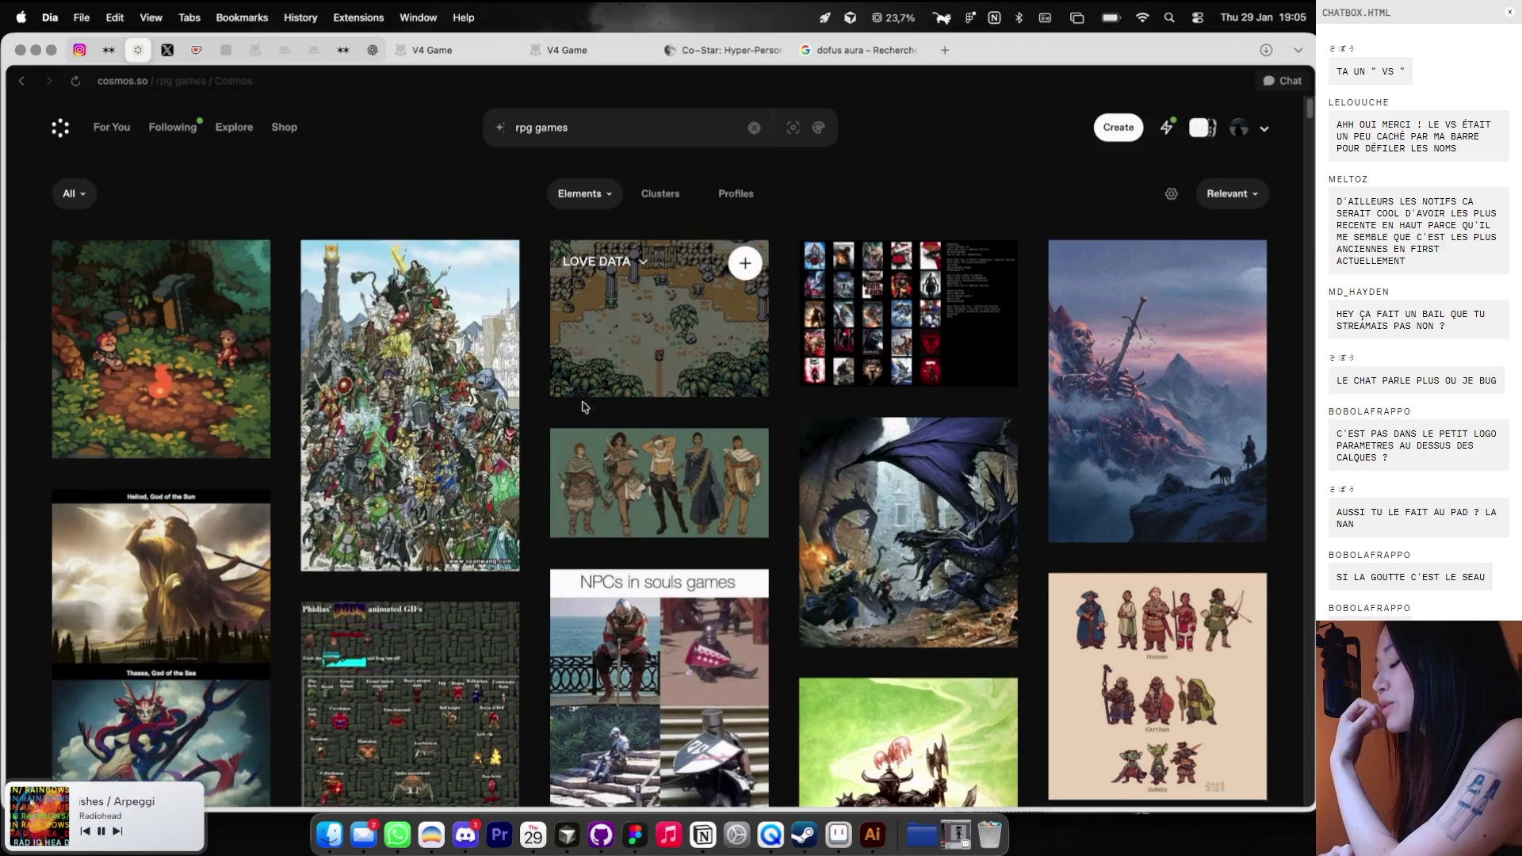
{"action": "scroll", "coordinate": [555, 420], "scroll_direction": "down", "scroll_amount": 4}
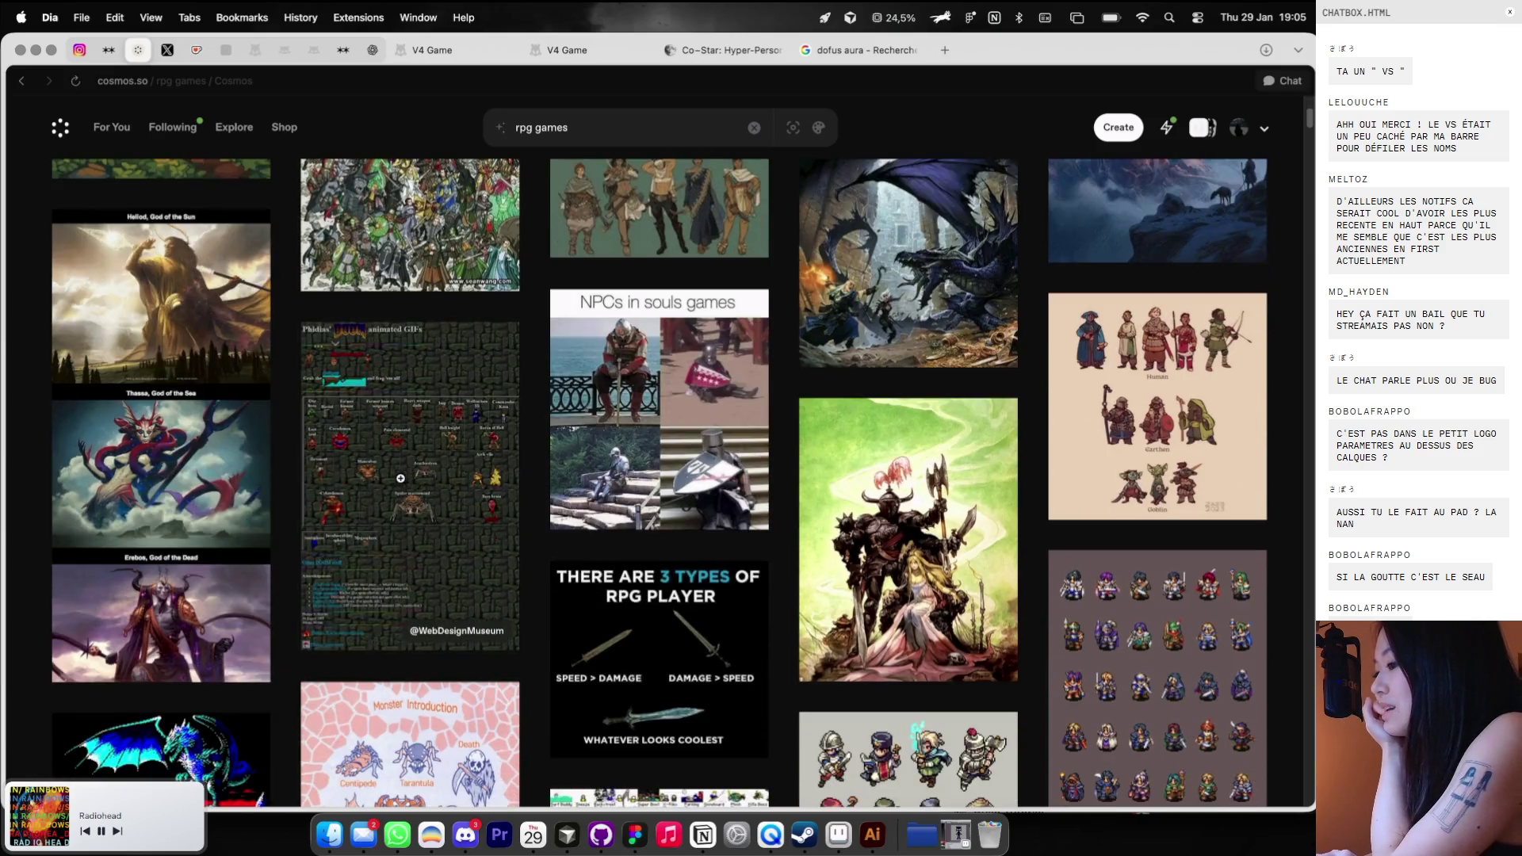
{"action": "left_click", "coordinate": [396, 478]}
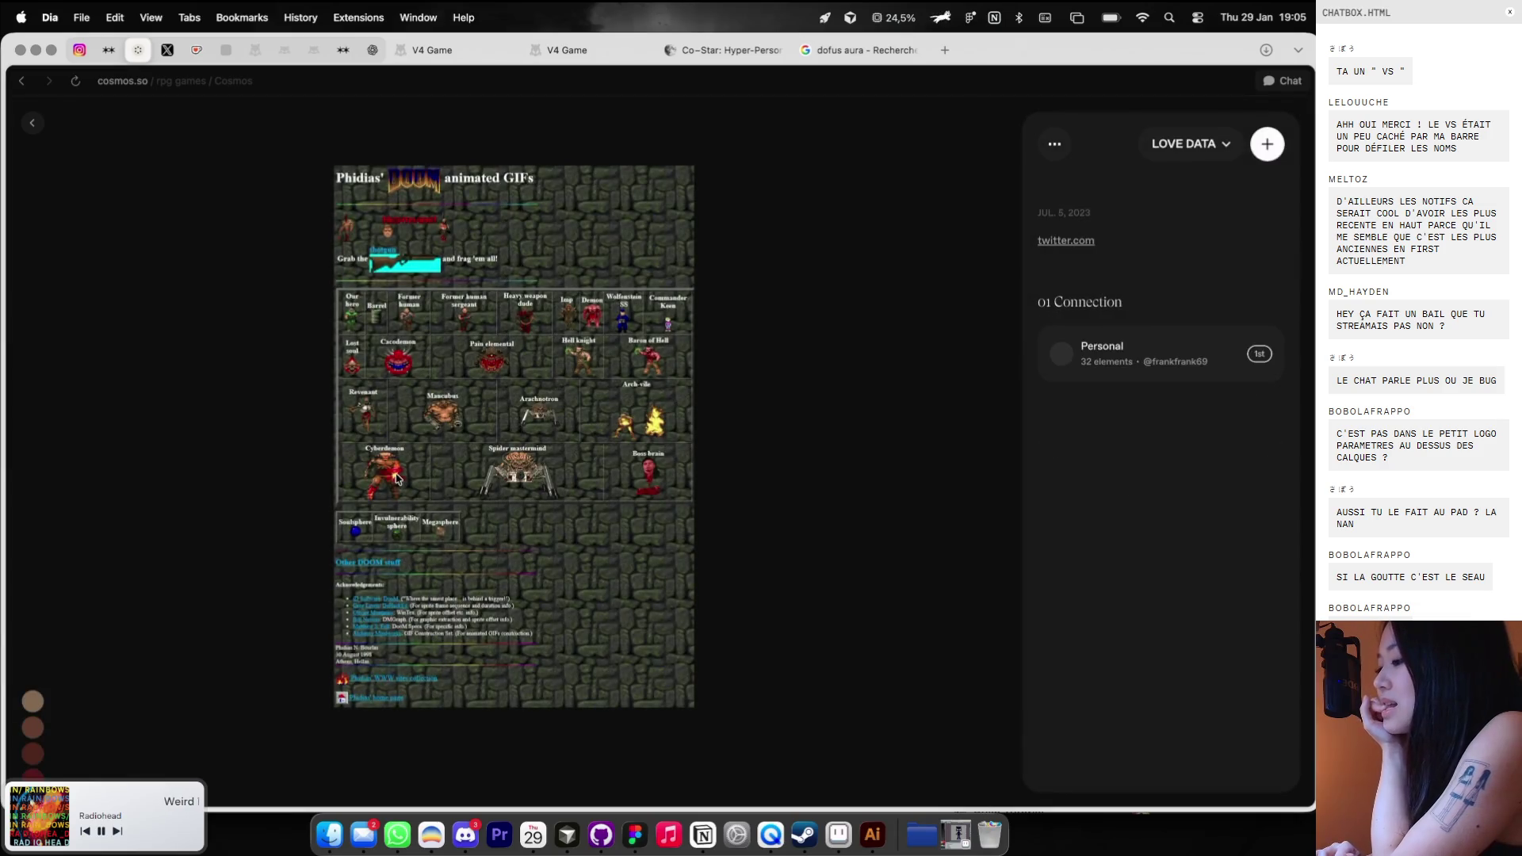
{"action": "left_click", "coordinate": [32, 122]}
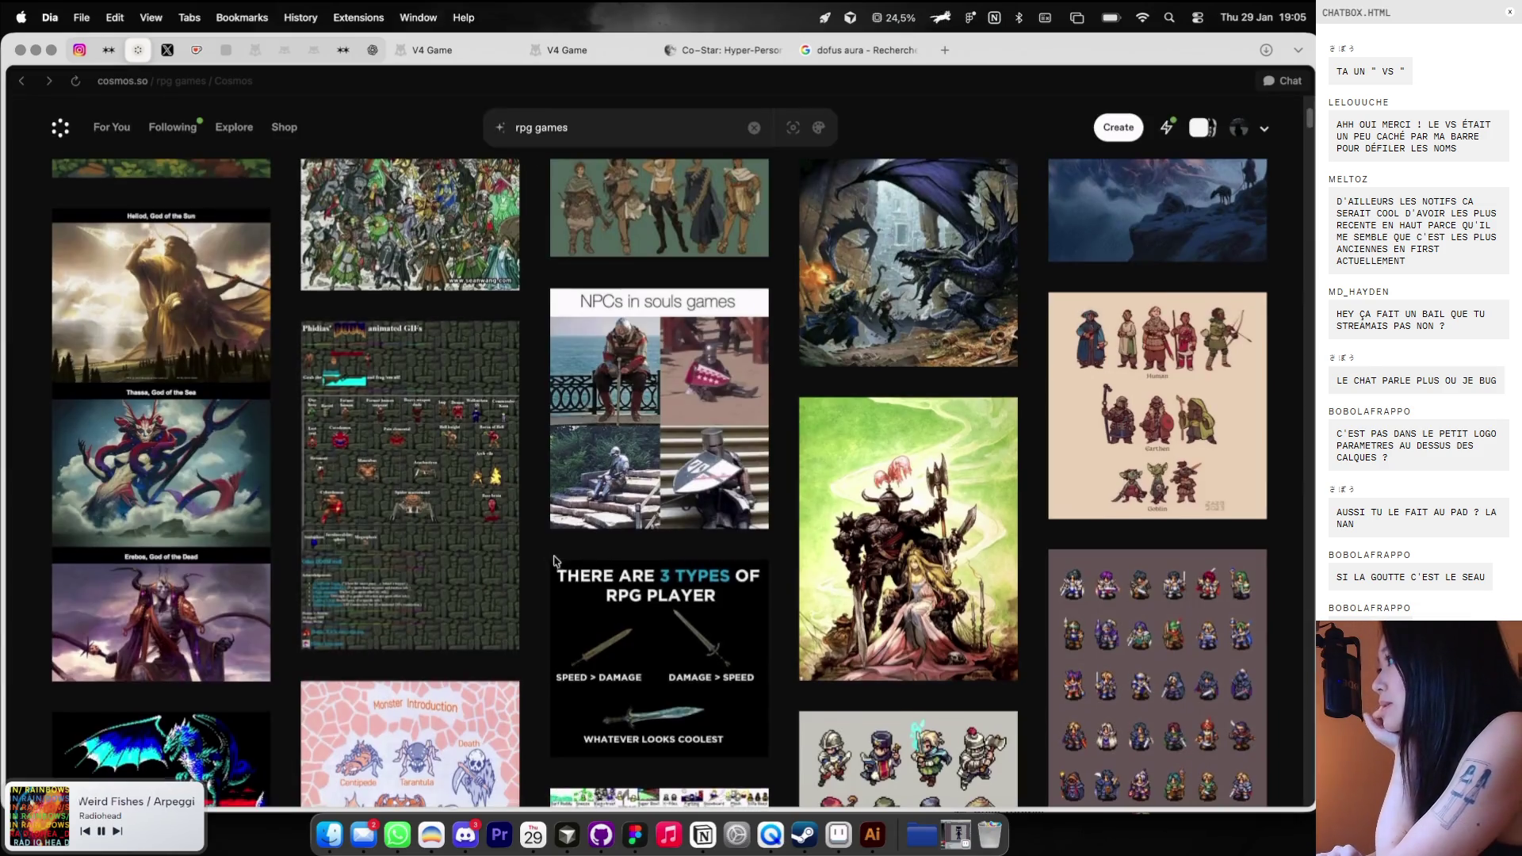
Scroll further through the rpg games results and preview the Johto Memories pixel-art pin.
{"action": "scroll", "coordinate": [554, 556], "scroll_direction": "down", "scroll_amount": 2}
{"action": "scroll", "coordinate": [554, 557], "scroll_direction": "down", "scroll_amount": 8}
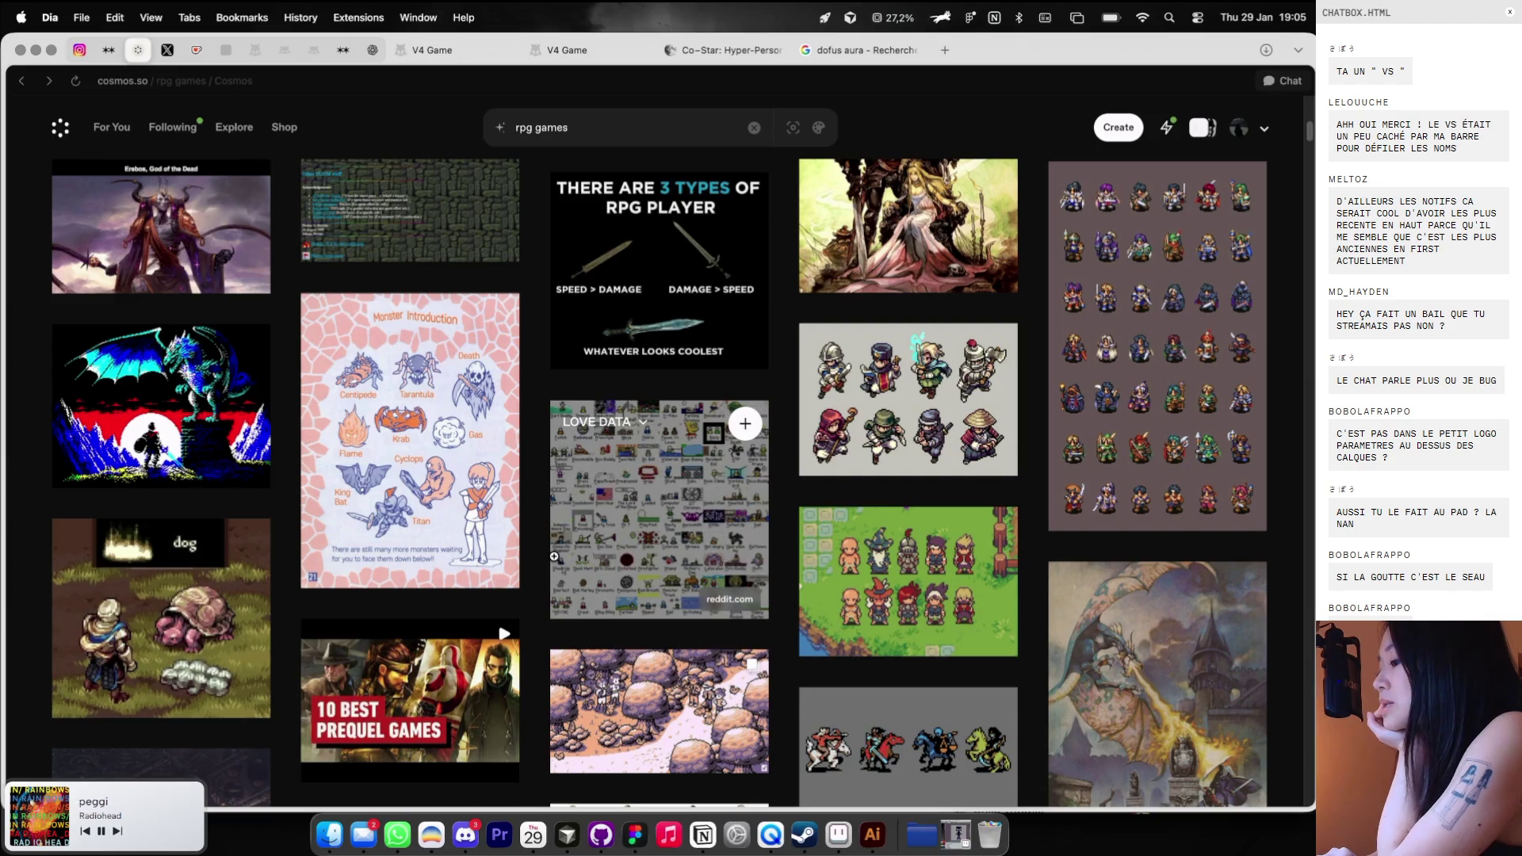
{"action": "scroll", "coordinate": [556, 558], "scroll_direction": "down", "scroll_amount": 2}
{"action": "scroll", "coordinate": [556, 558], "scroll_direction": "down", "scroll_amount": 10}
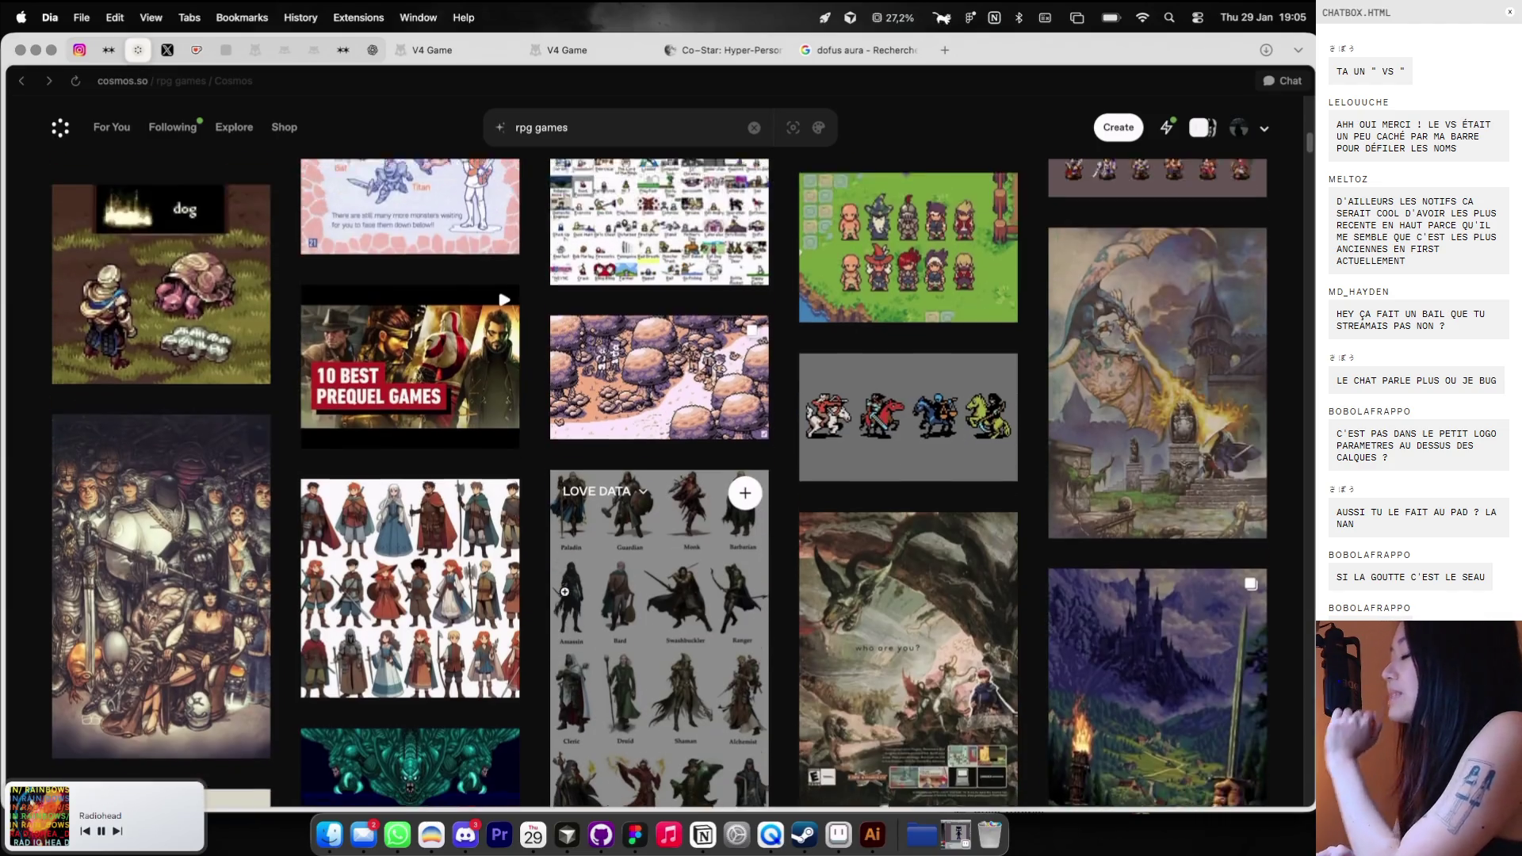
{"action": "scroll", "coordinate": [565, 593], "scroll_direction": "down", "scroll_amount": 8}
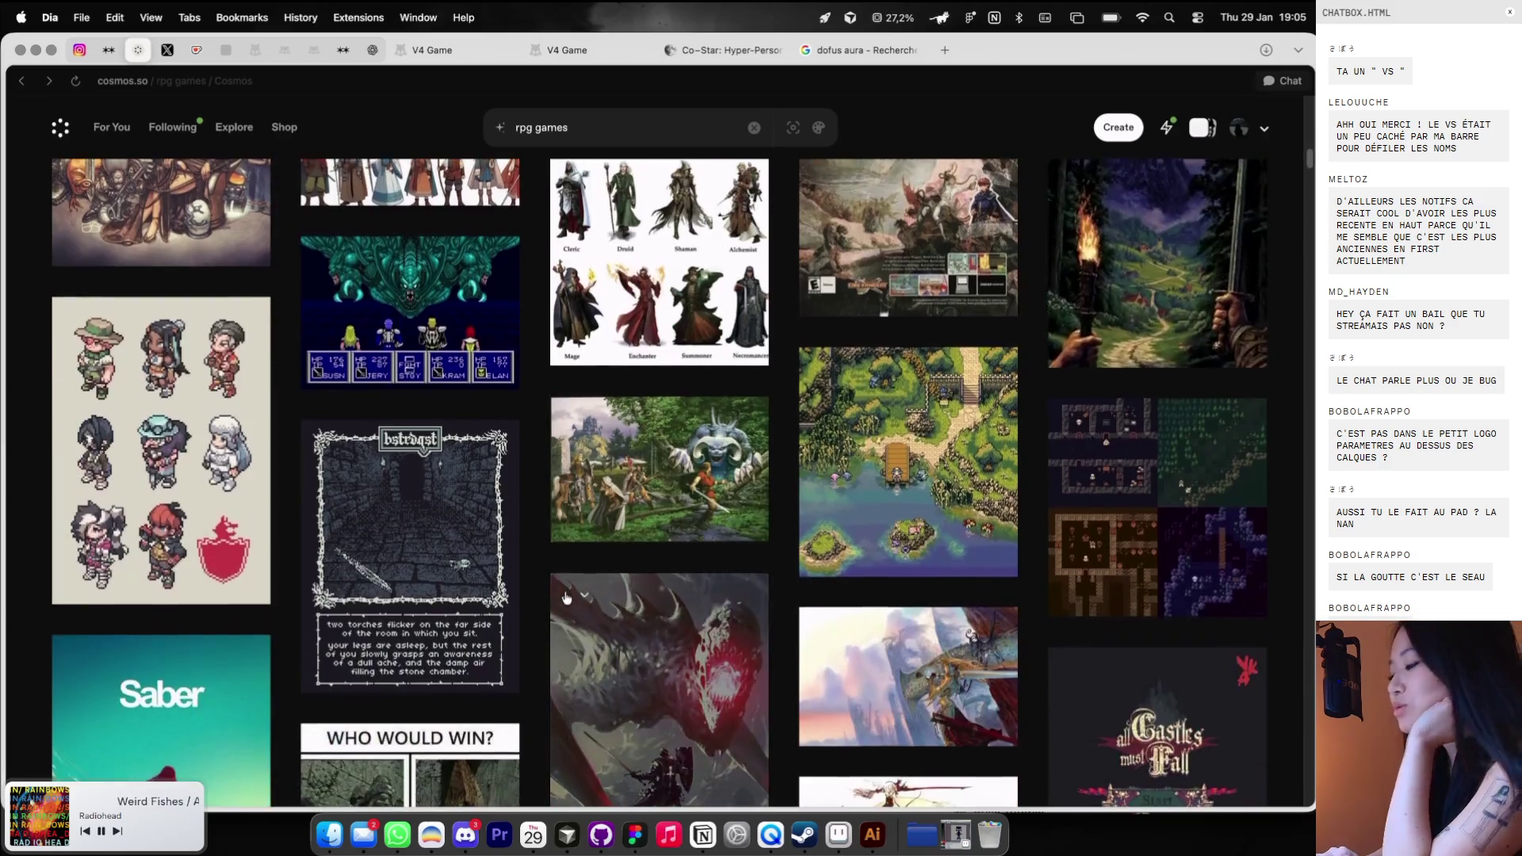
{"action": "left_click", "coordinate": [859, 482]}
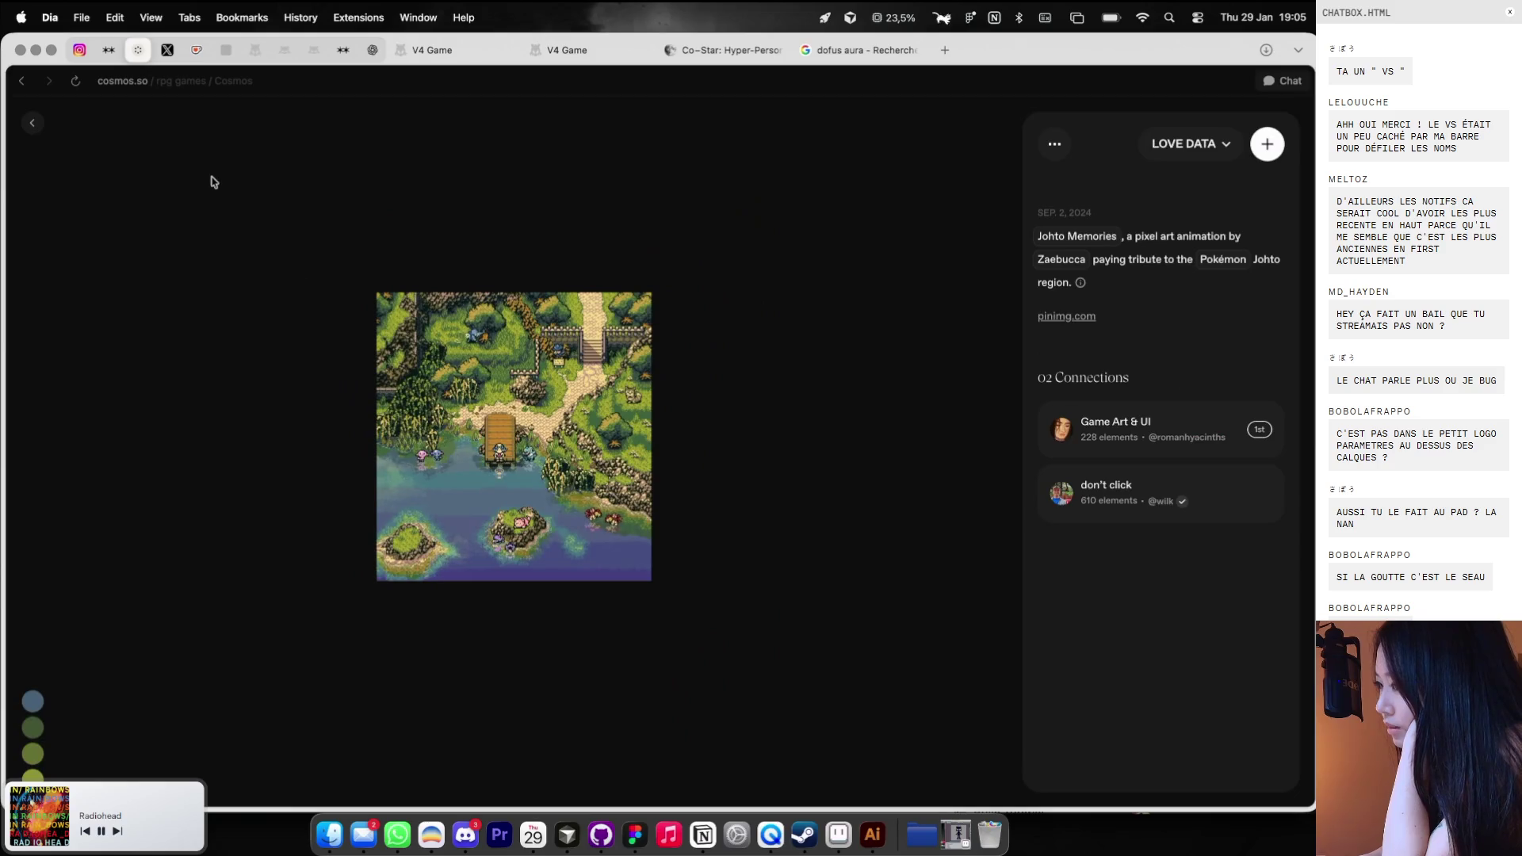
{"action": "left_click", "coordinate": [32, 123]}
Keep scrolling the results and open the Ultima III: Exodus screenshot pin.
{"action": "scroll", "coordinate": [402, 489], "scroll_direction": "down", "scroll_amount": 10}
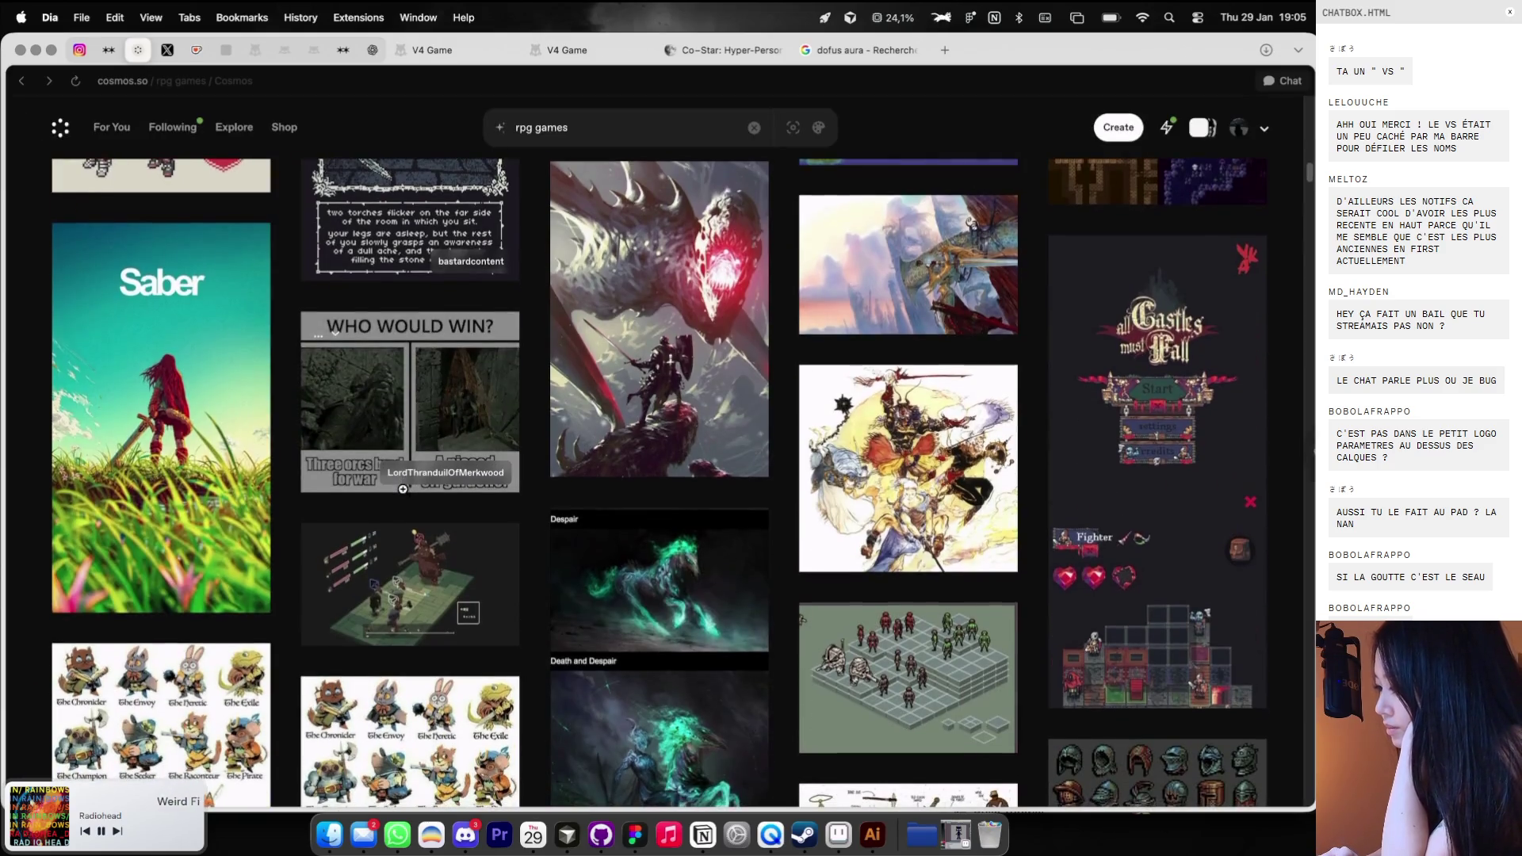
{"action": "scroll", "coordinate": [402, 489], "scroll_direction": "down", "scroll_amount": 1}
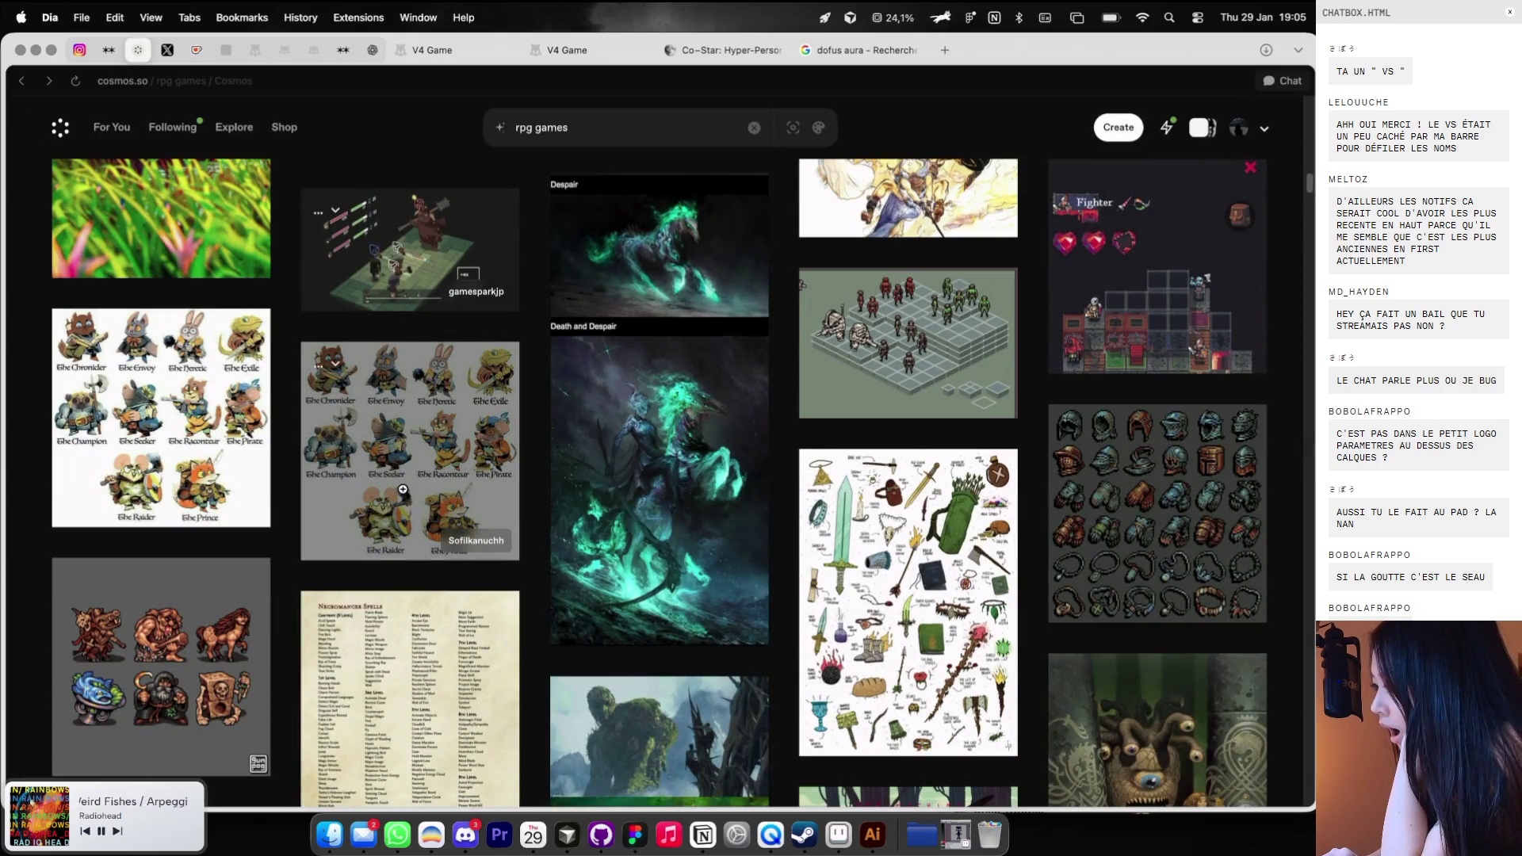
{"action": "scroll", "coordinate": [403, 489], "scroll_direction": "down", "scroll_amount": 3}
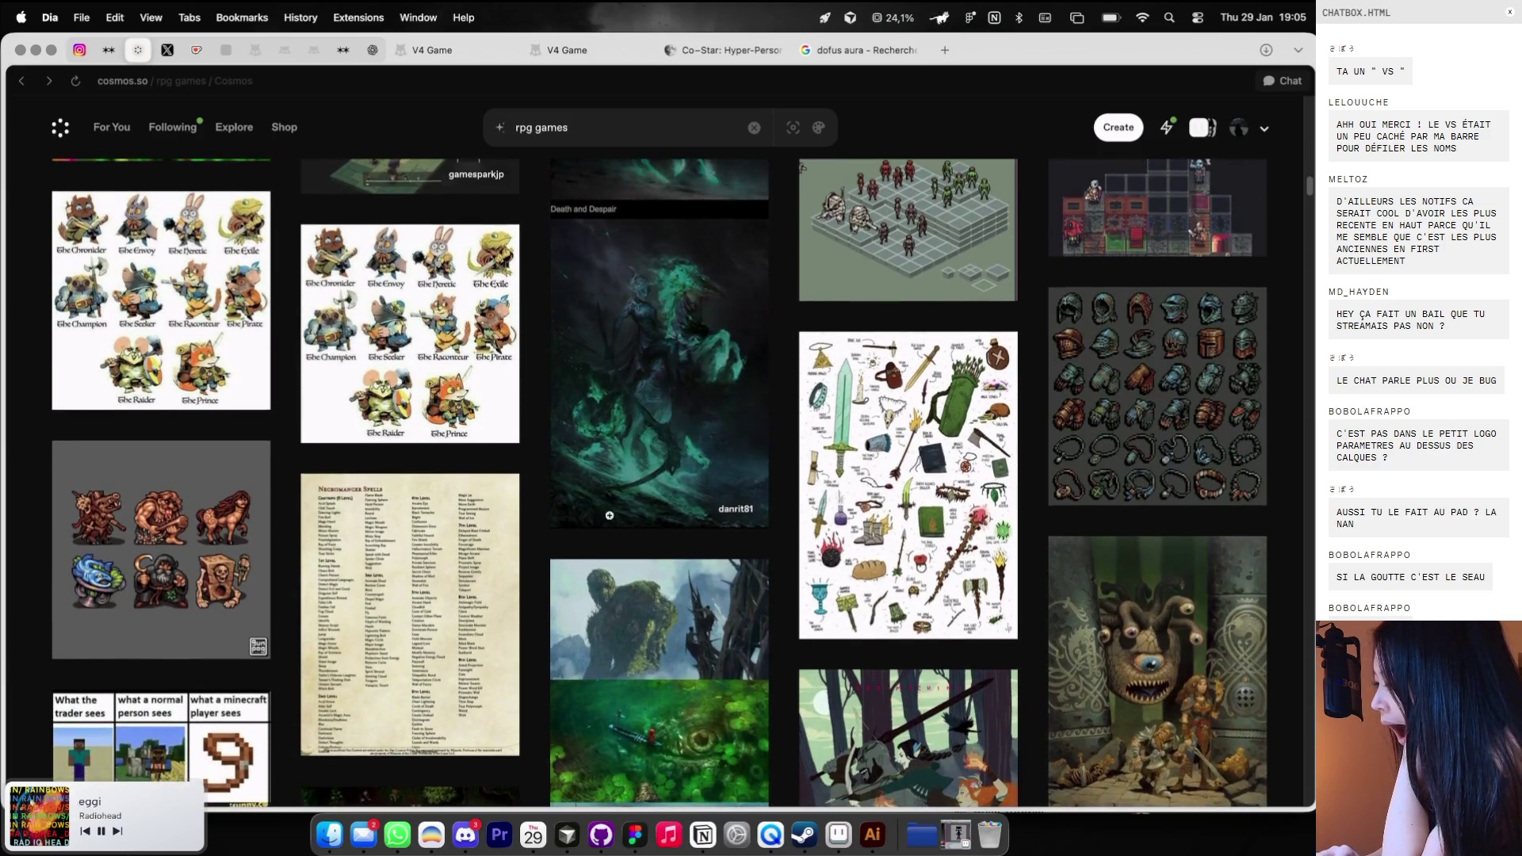
{"action": "scroll", "coordinate": [609, 515], "scroll_direction": "down", "scroll_amount": 10}
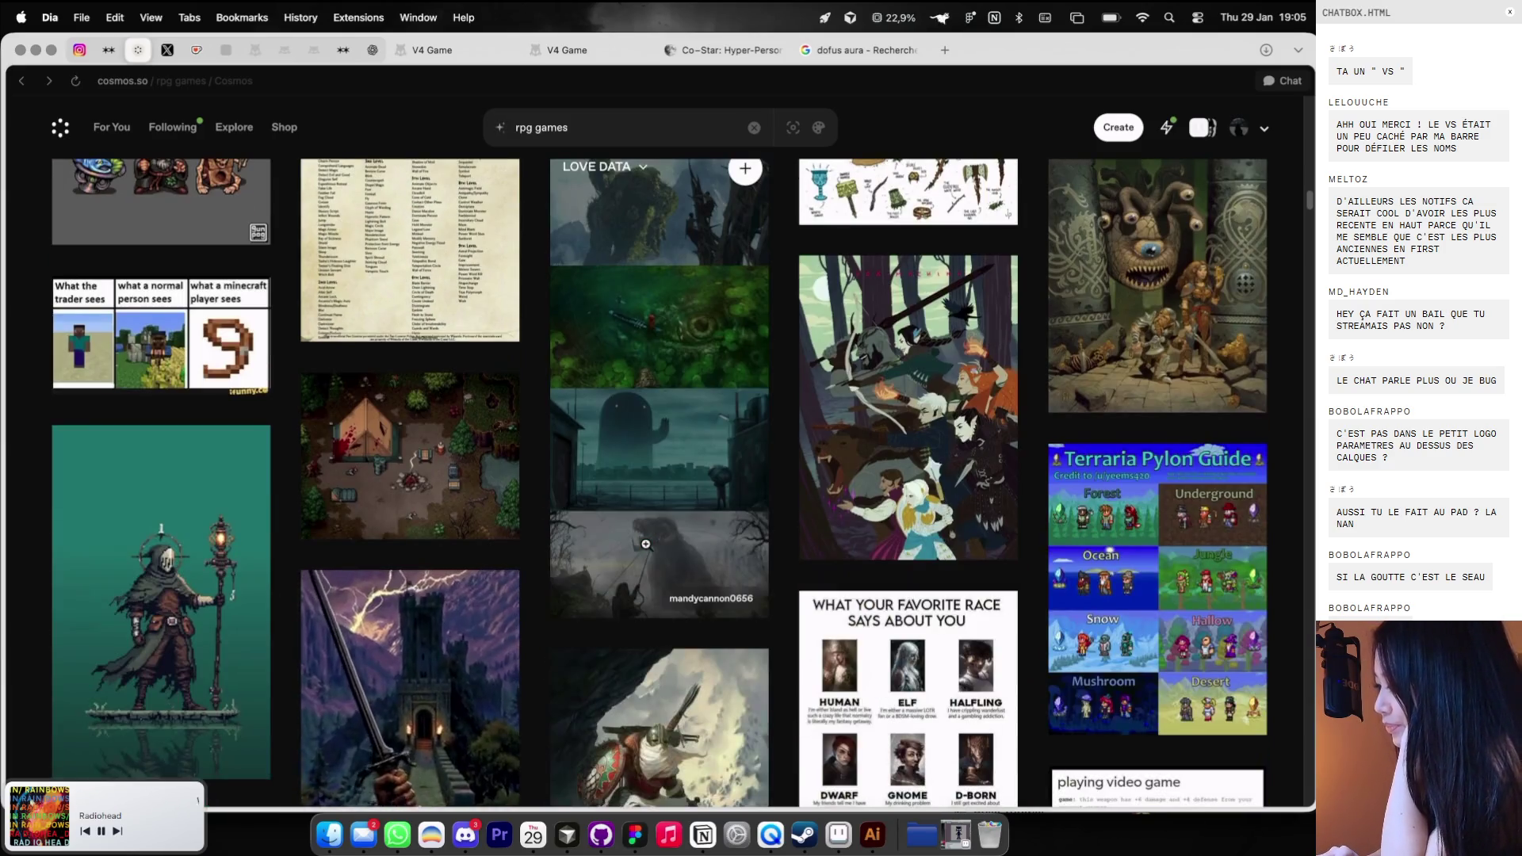
{"action": "scroll", "coordinate": [645, 543], "scroll_direction": "down", "scroll_amount": 6}
{"action": "scroll", "coordinate": [645, 544], "scroll_direction": "down", "scroll_amount": 2}
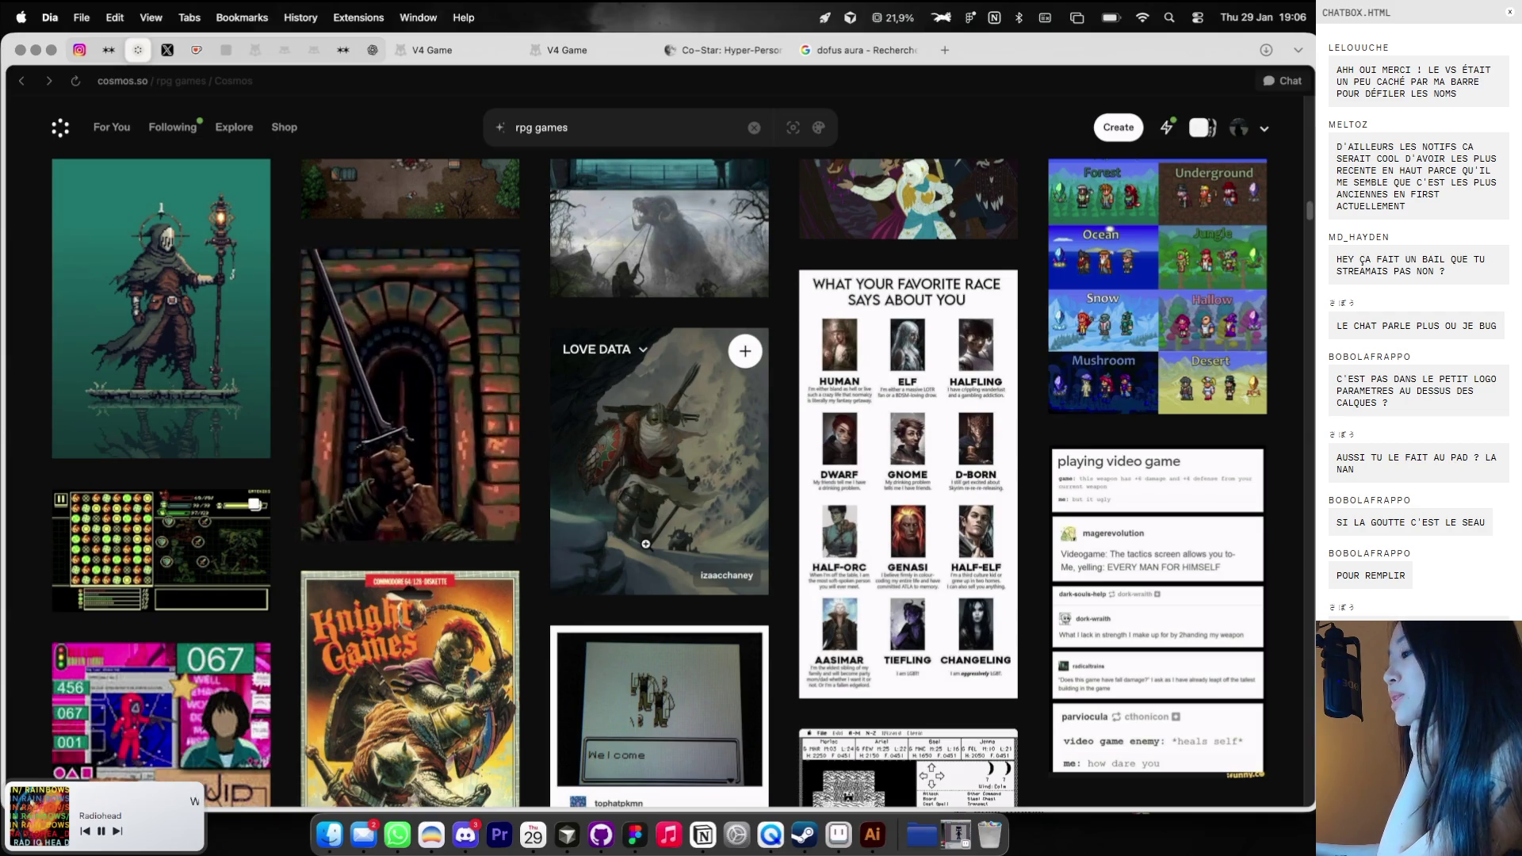
{"action": "scroll", "coordinate": [606, 619], "scroll_direction": "down", "scroll_amount": 5}
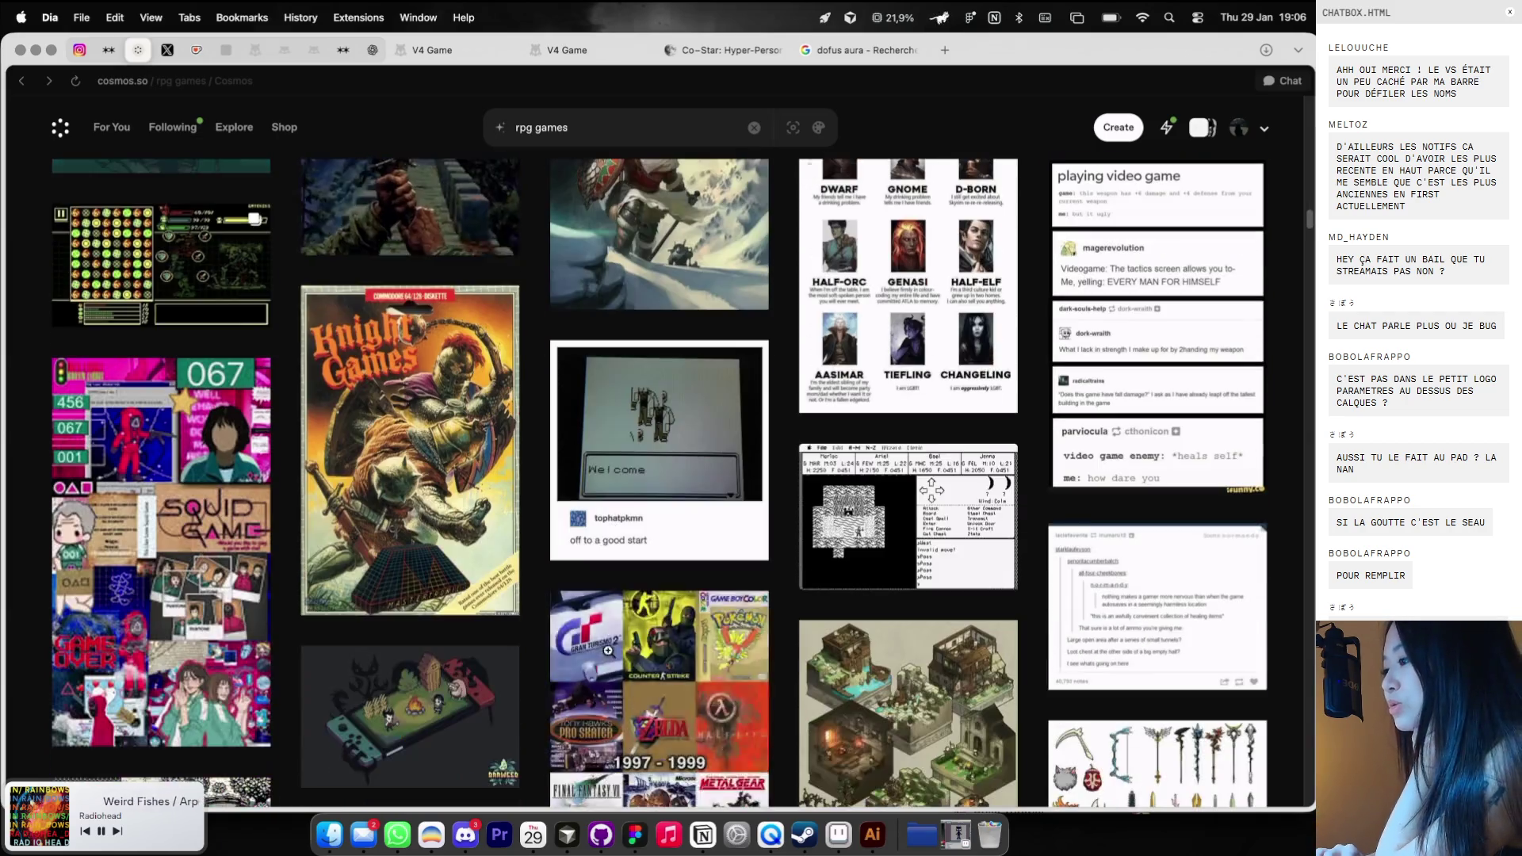
{"action": "scroll", "coordinate": [608, 651], "scroll_direction": "down", "scroll_amount": 2}
{"action": "left_click", "coordinate": [861, 456]}
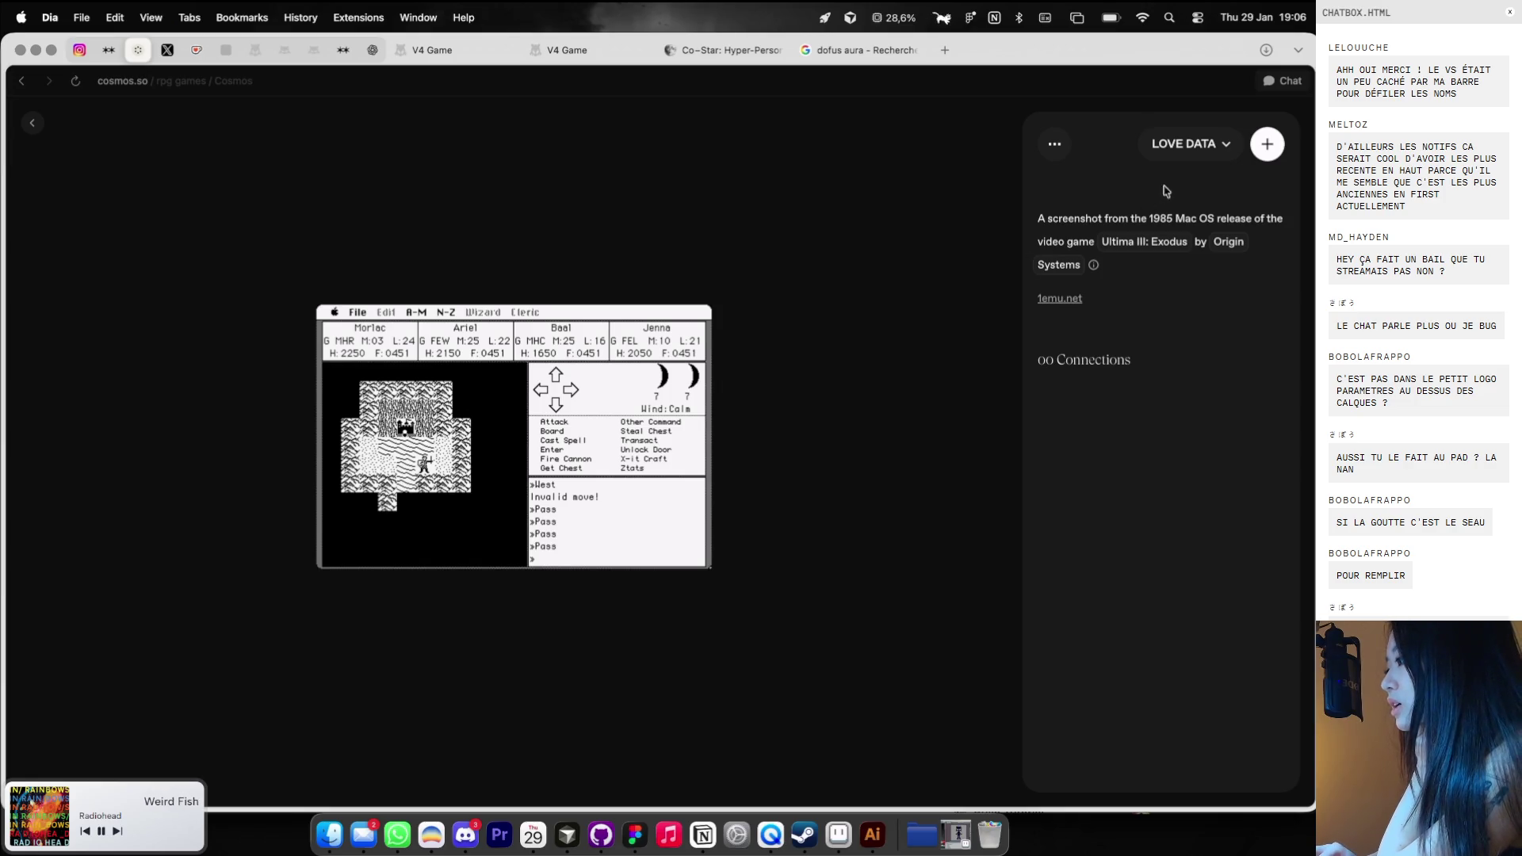
Pick V4 from the cluster dropdown for the Ultima III screenshot, then return to the rpg games grid.
{"action": "left_click", "coordinate": [1219, 155]}
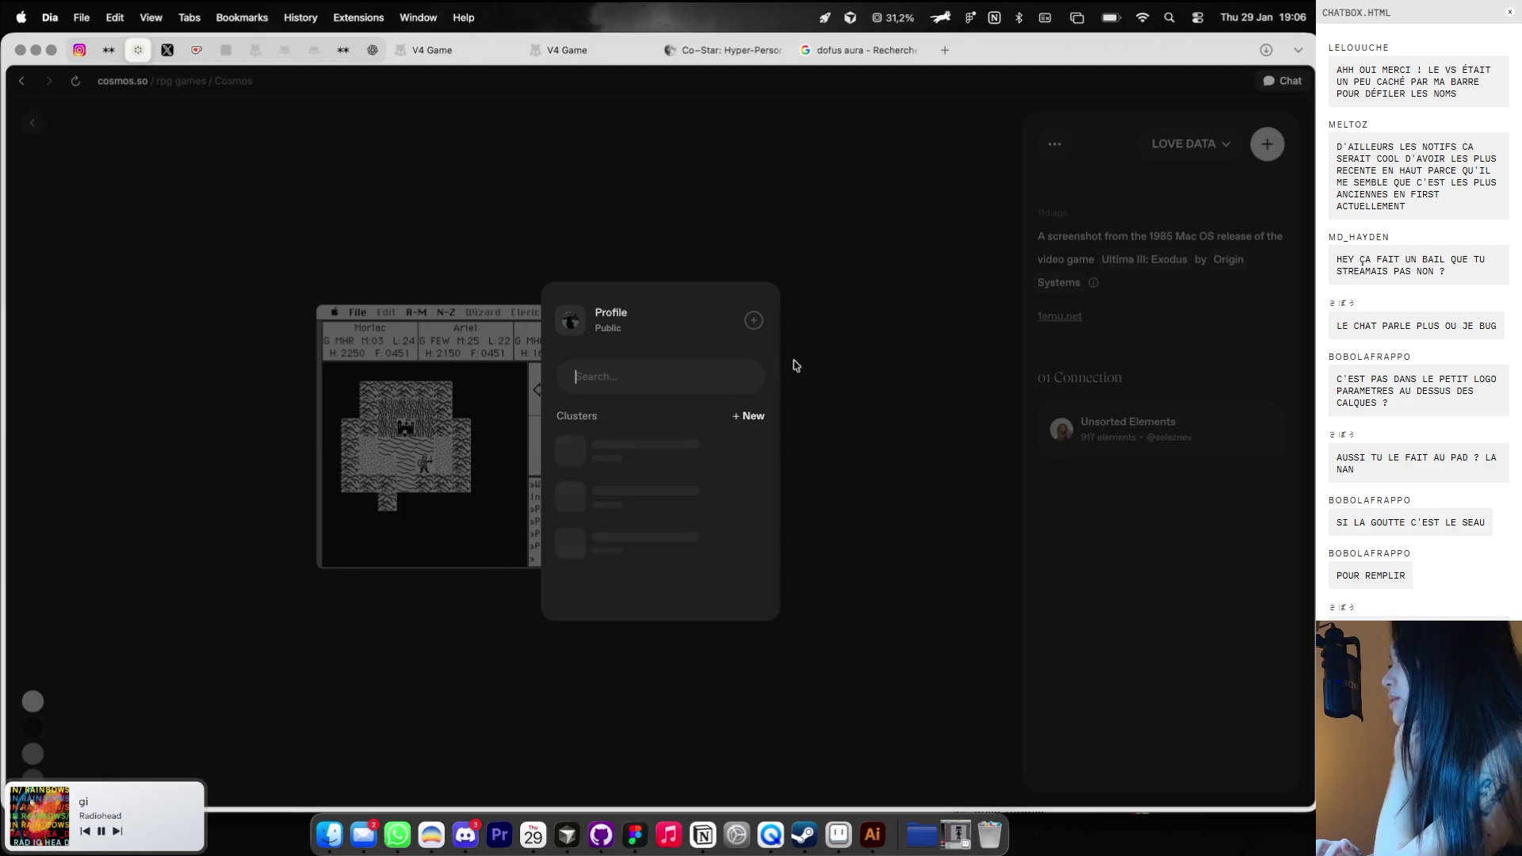
{"action": "left_click", "coordinate": [803, 288]}
{"action": "left_click", "coordinate": [1233, 155]}
{"action": "left_click", "coordinate": [790, 488]}
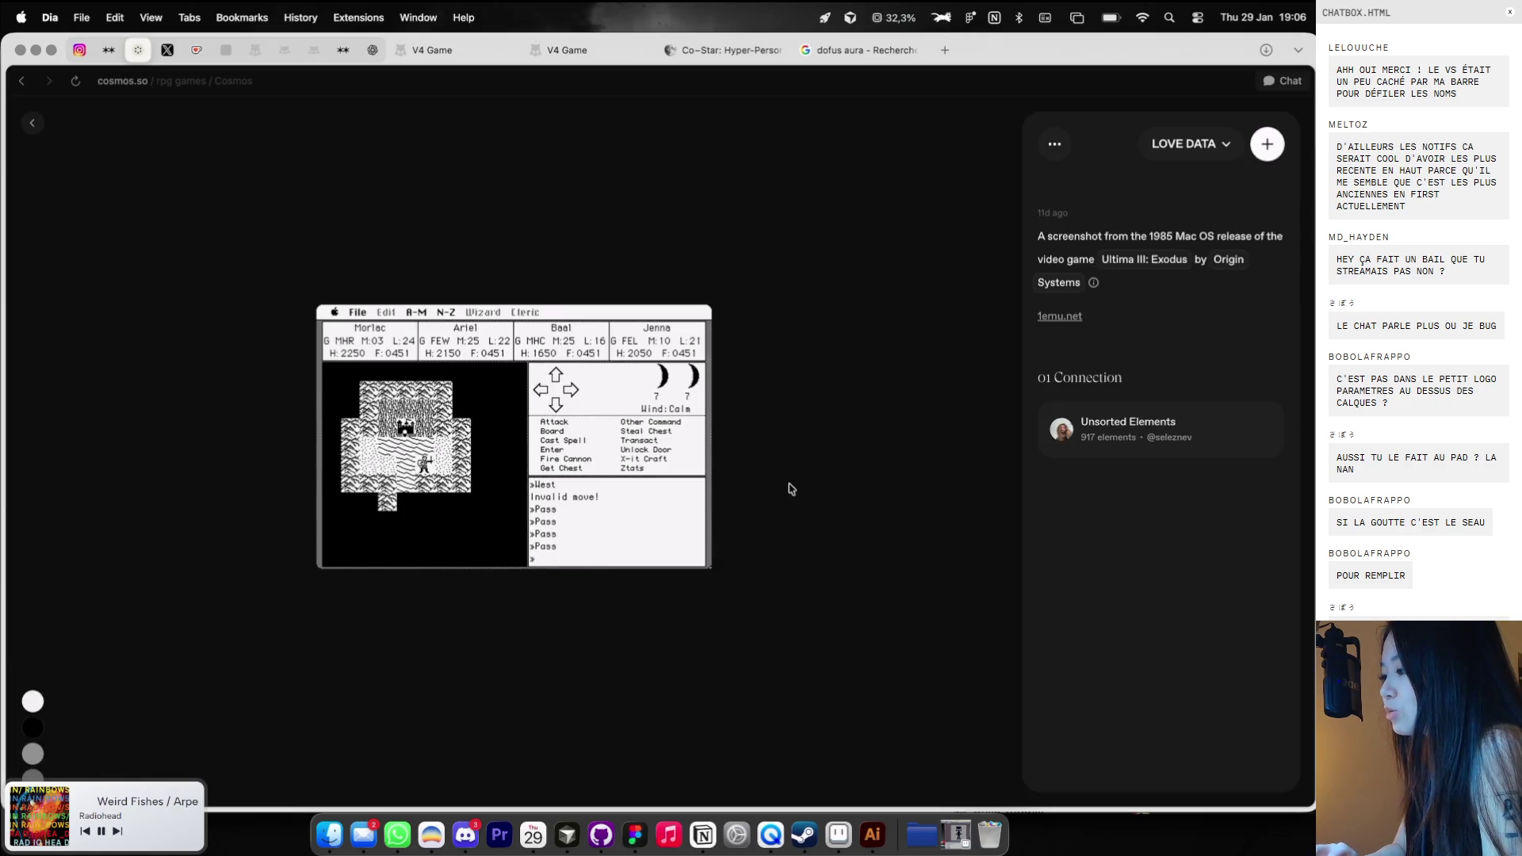
{"action": "left_click", "coordinate": [733, 418]}
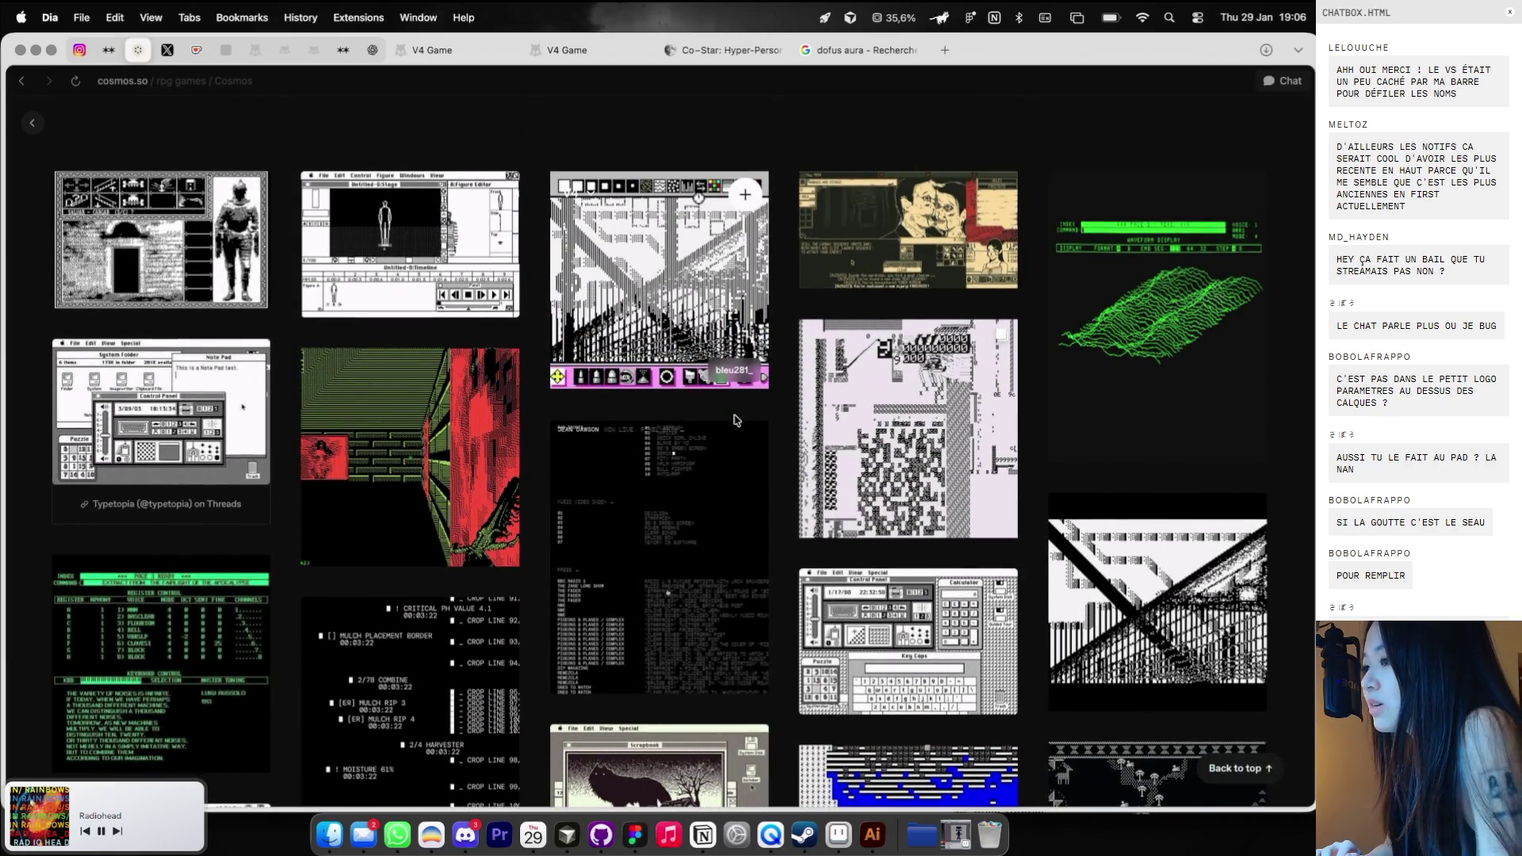
{"action": "scroll", "coordinate": [719, 414], "scroll_direction": "down", "scroll_amount": 5}
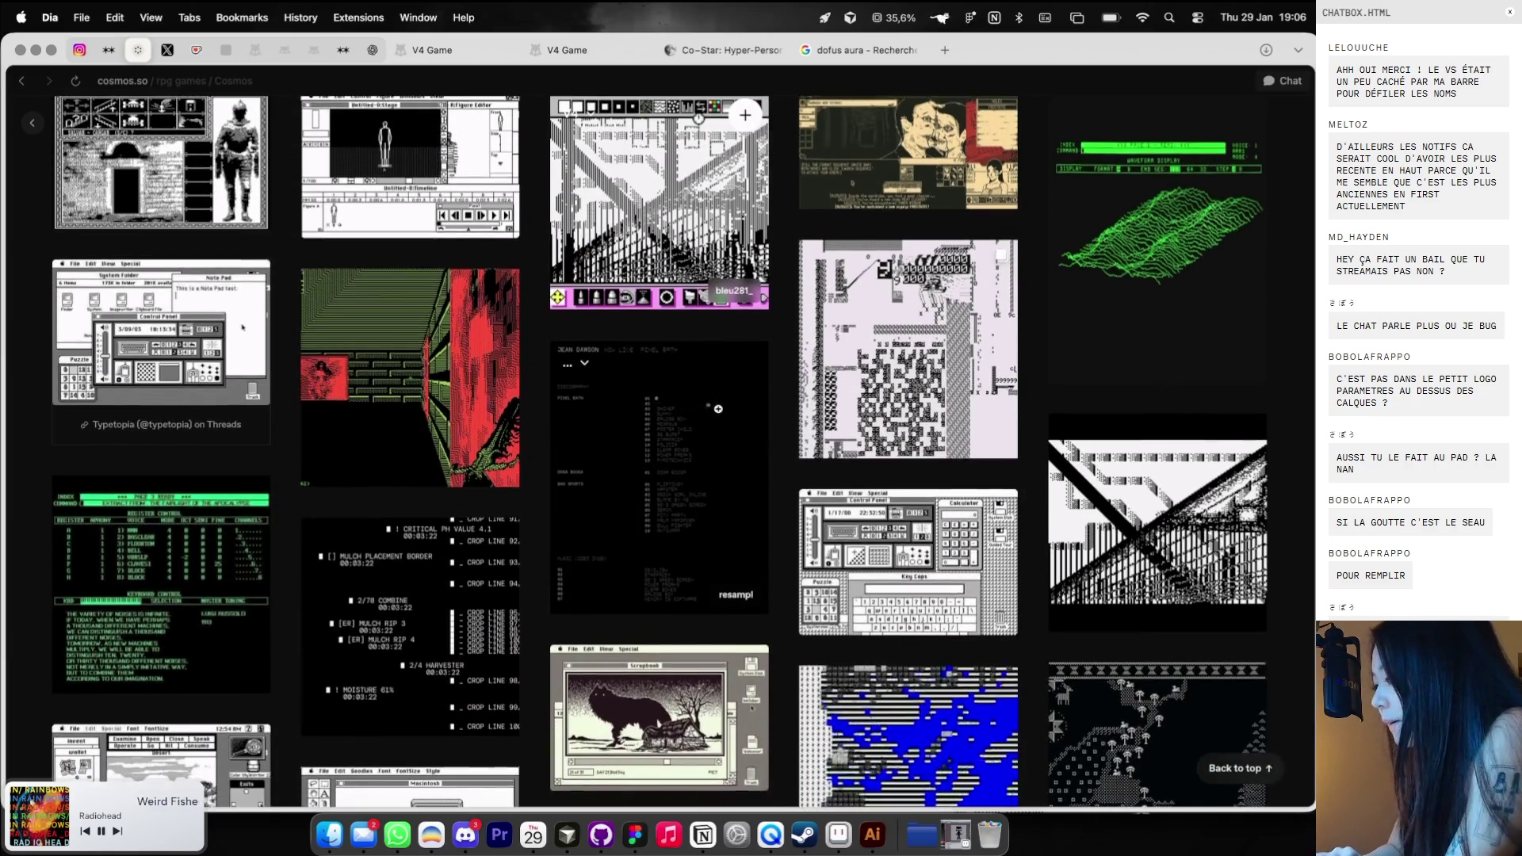
{"action": "scroll", "coordinate": [661, 497], "scroll_direction": "down", "scroll_amount": 2}
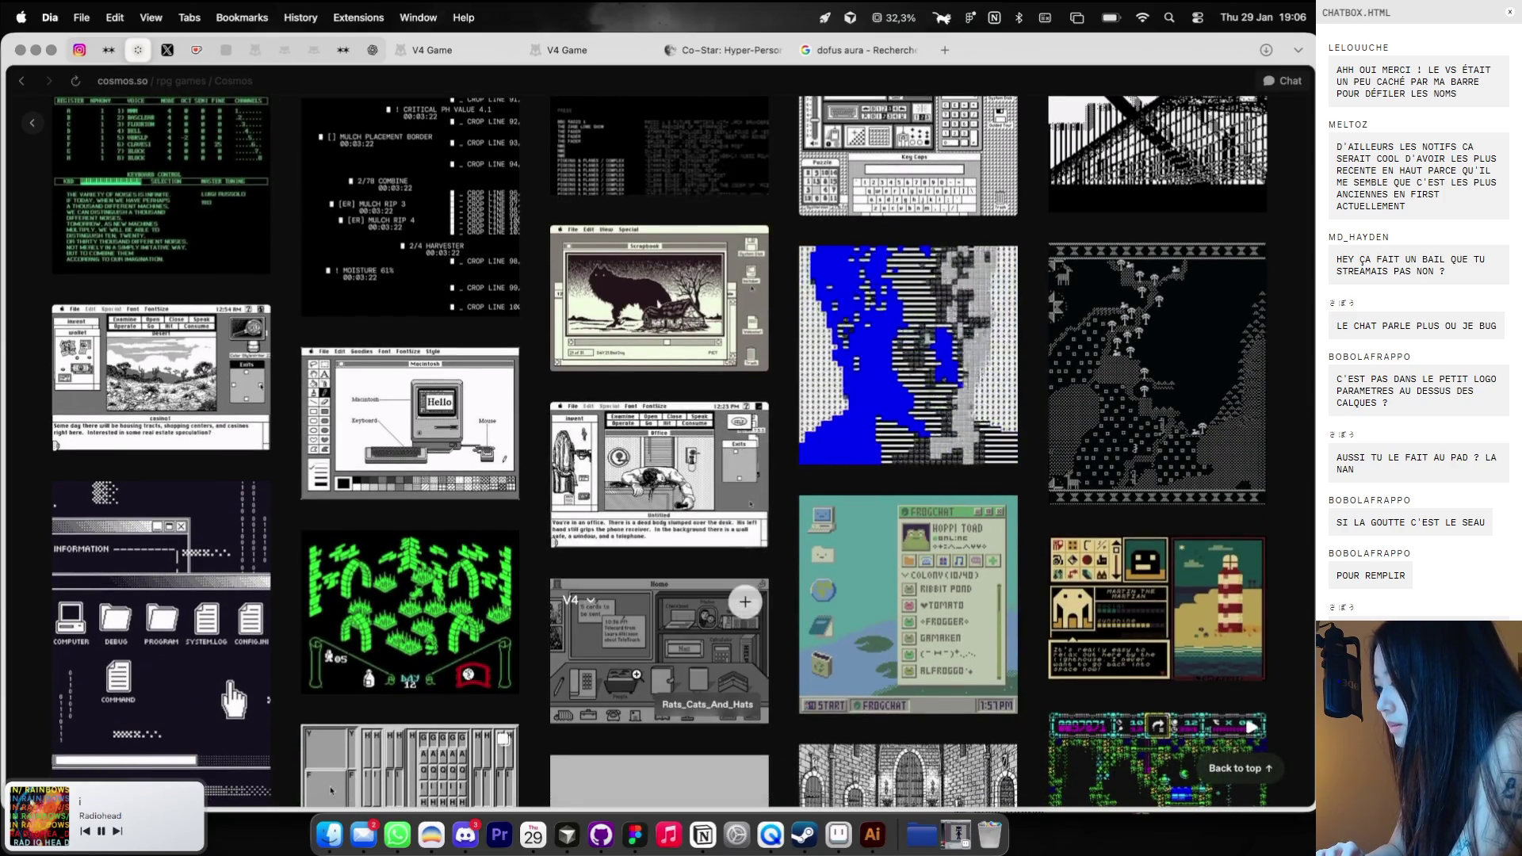
{"action": "left_click", "coordinate": [638, 679]}
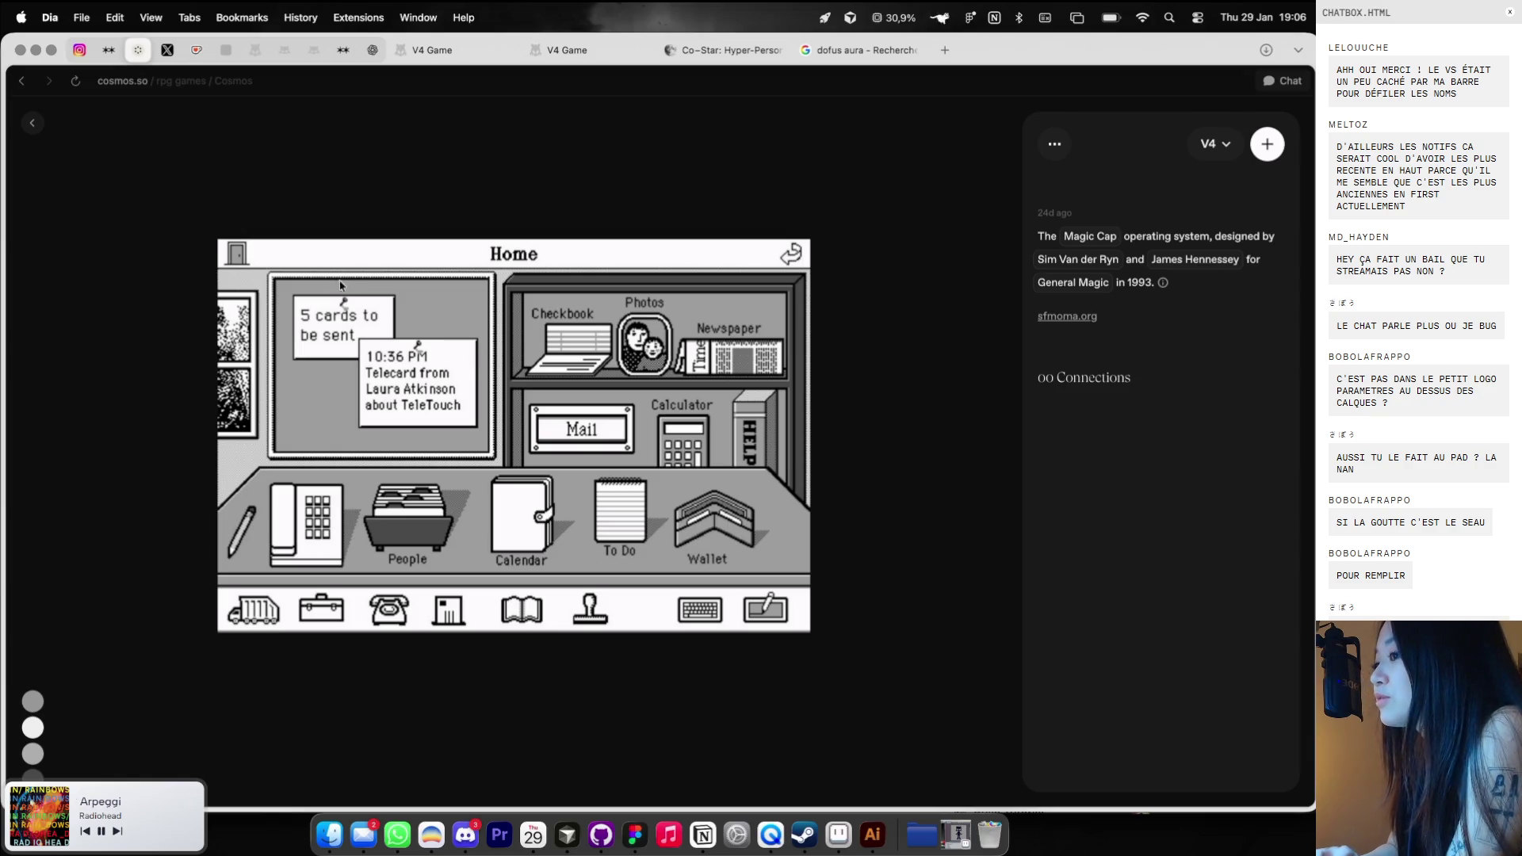
{"action": "left_click", "coordinate": [31, 122]}
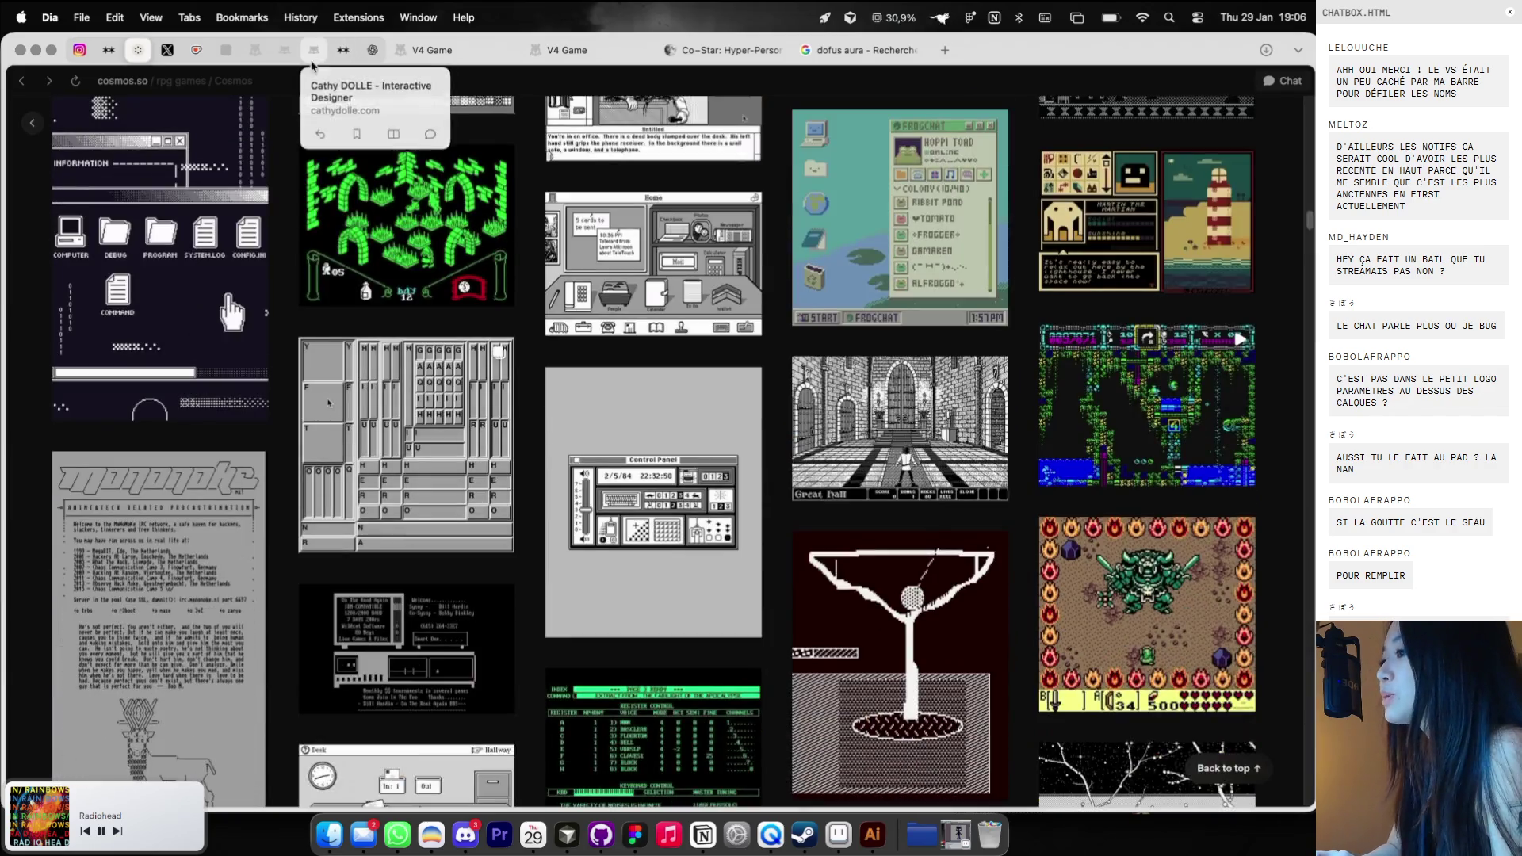
Return to the Cathy Dolle portfolio home page and reload it.
{"action": "left_click", "coordinate": [310, 54]}
{"action": "left_click", "coordinate": [46, 111]}
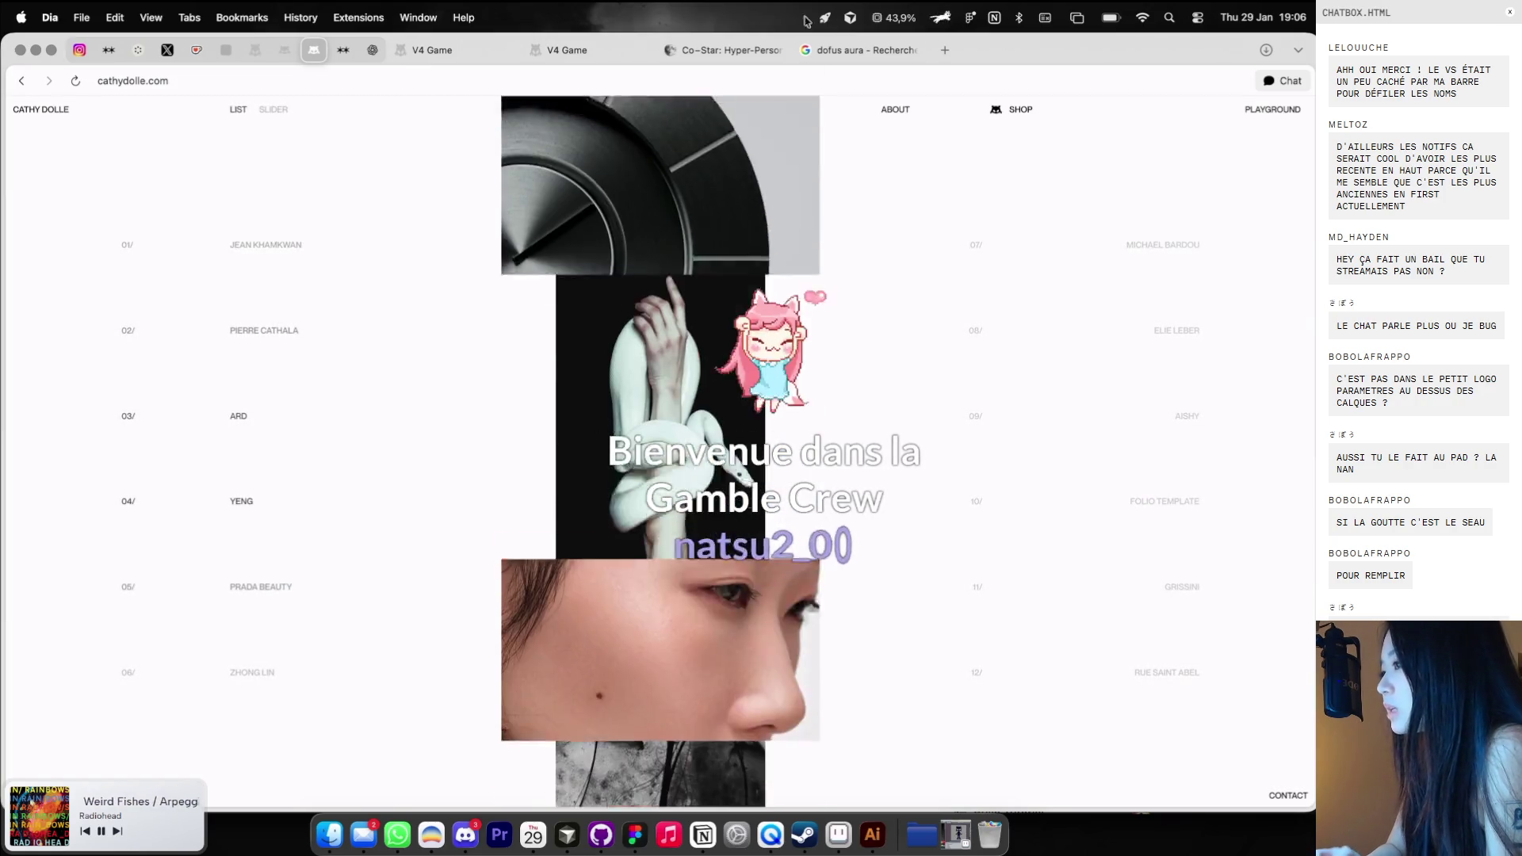
{"action": "left_click", "coordinate": [442, 50]}
{"action": "left_click", "coordinate": [314, 51]}
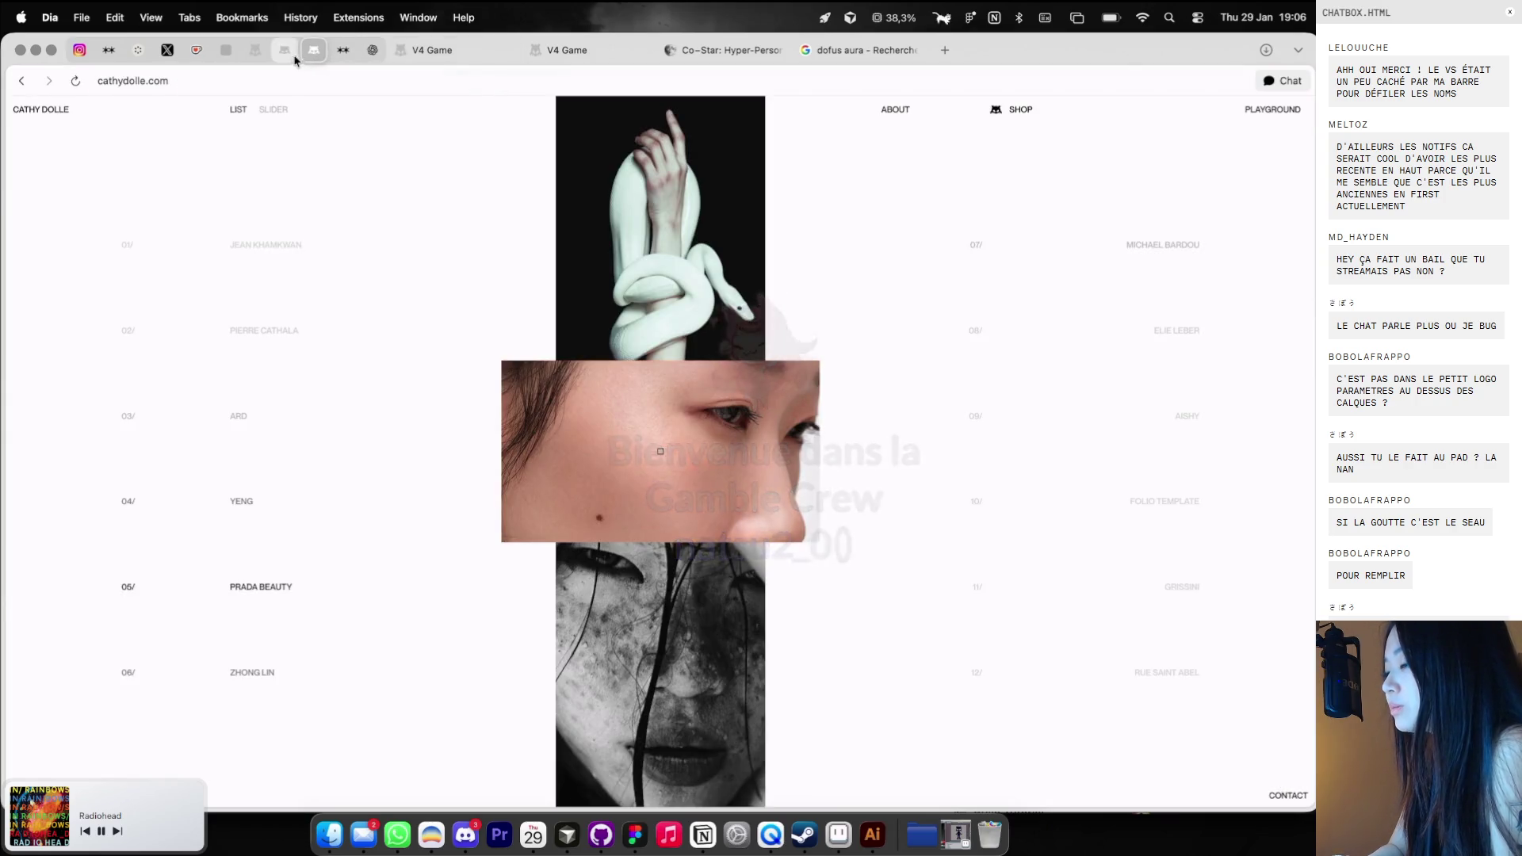
{"action": "left_click", "coordinate": [315, 53]}
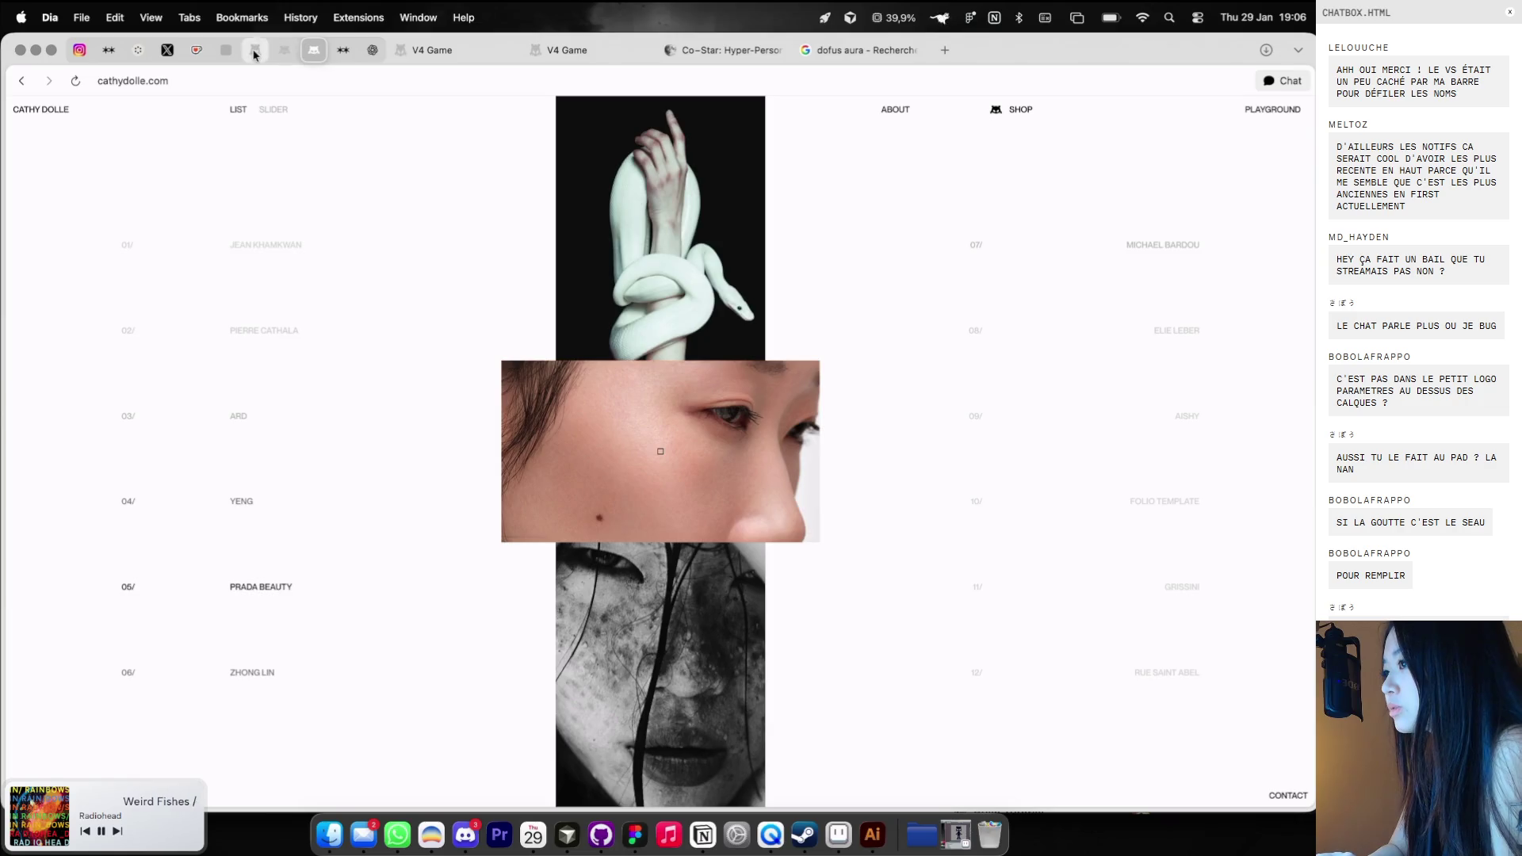
Toggle between the portfolio and V4 Game tabs, ending on the beta login page.
{"action": "left_click", "coordinate": [254, 50]}
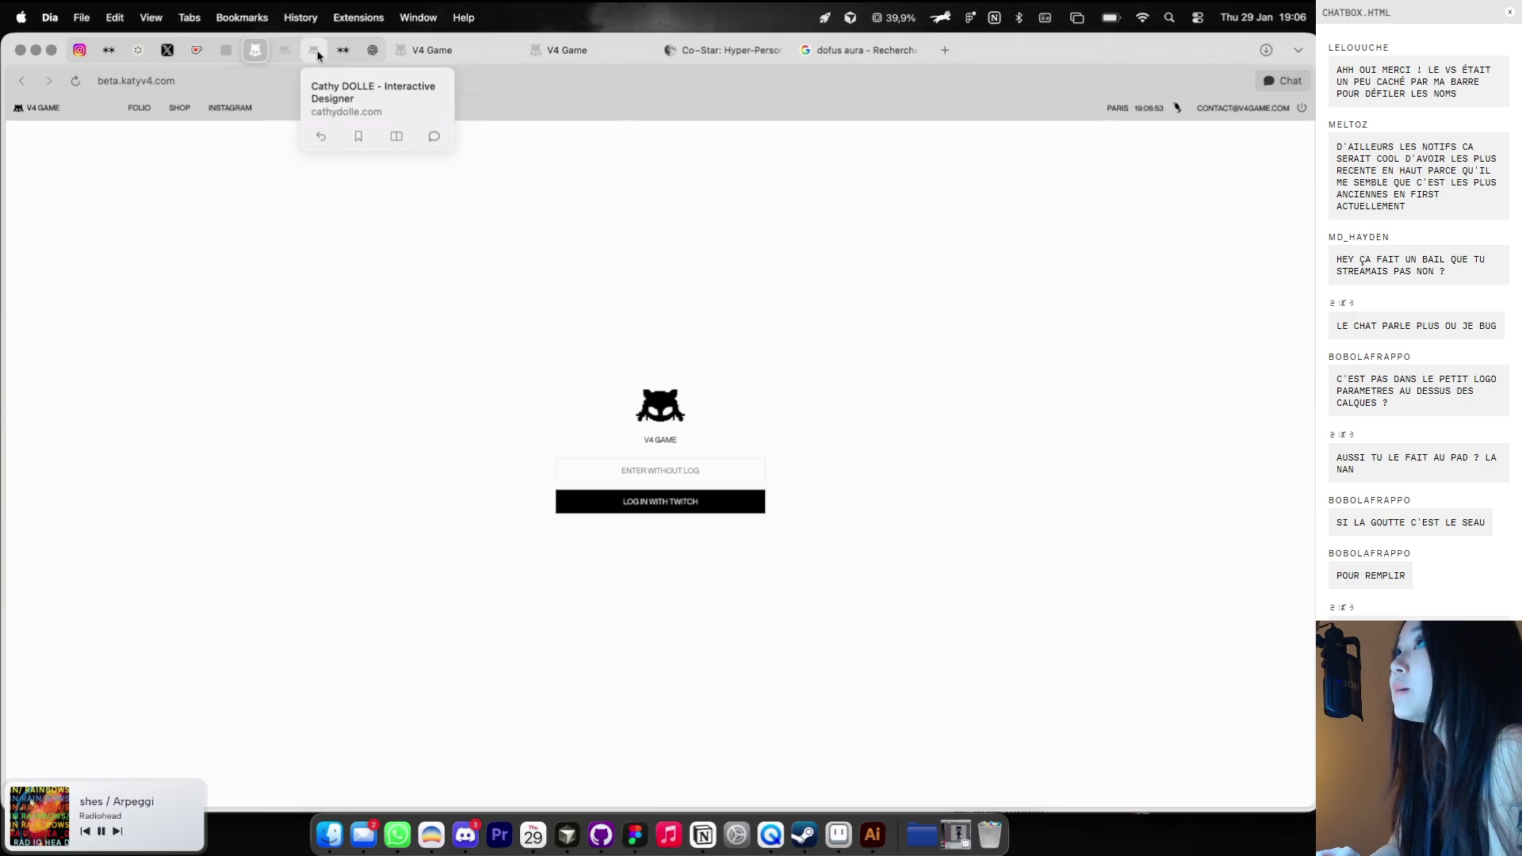
{"action": "left_click", "coordinate": [315, 53]}
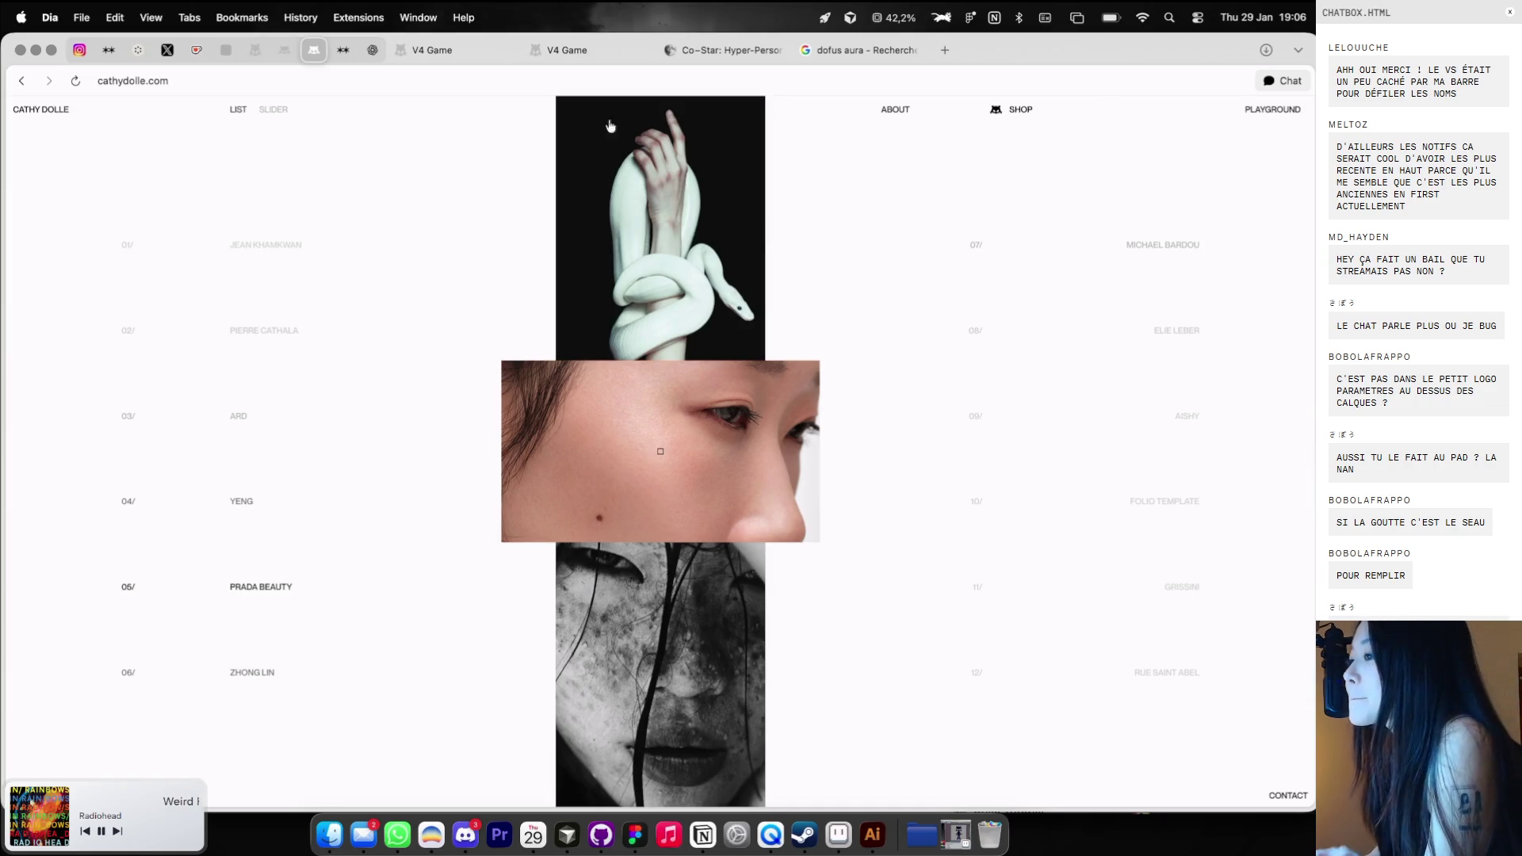
{"action": "mouse_move", "coordinate": [450, 58]}
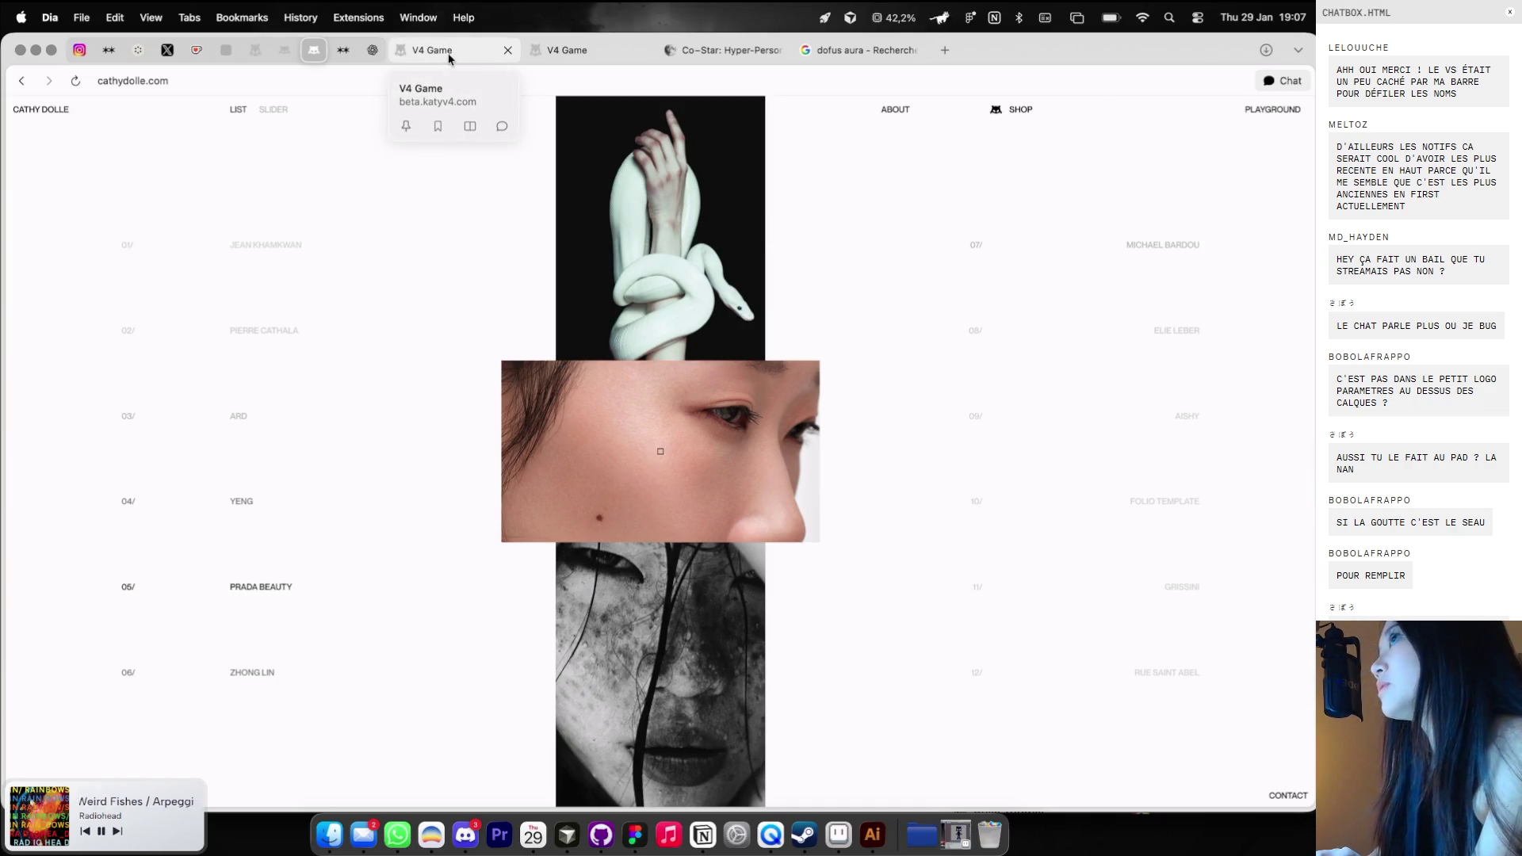
{"action": "left_click", "coordinate": [437, 53]}
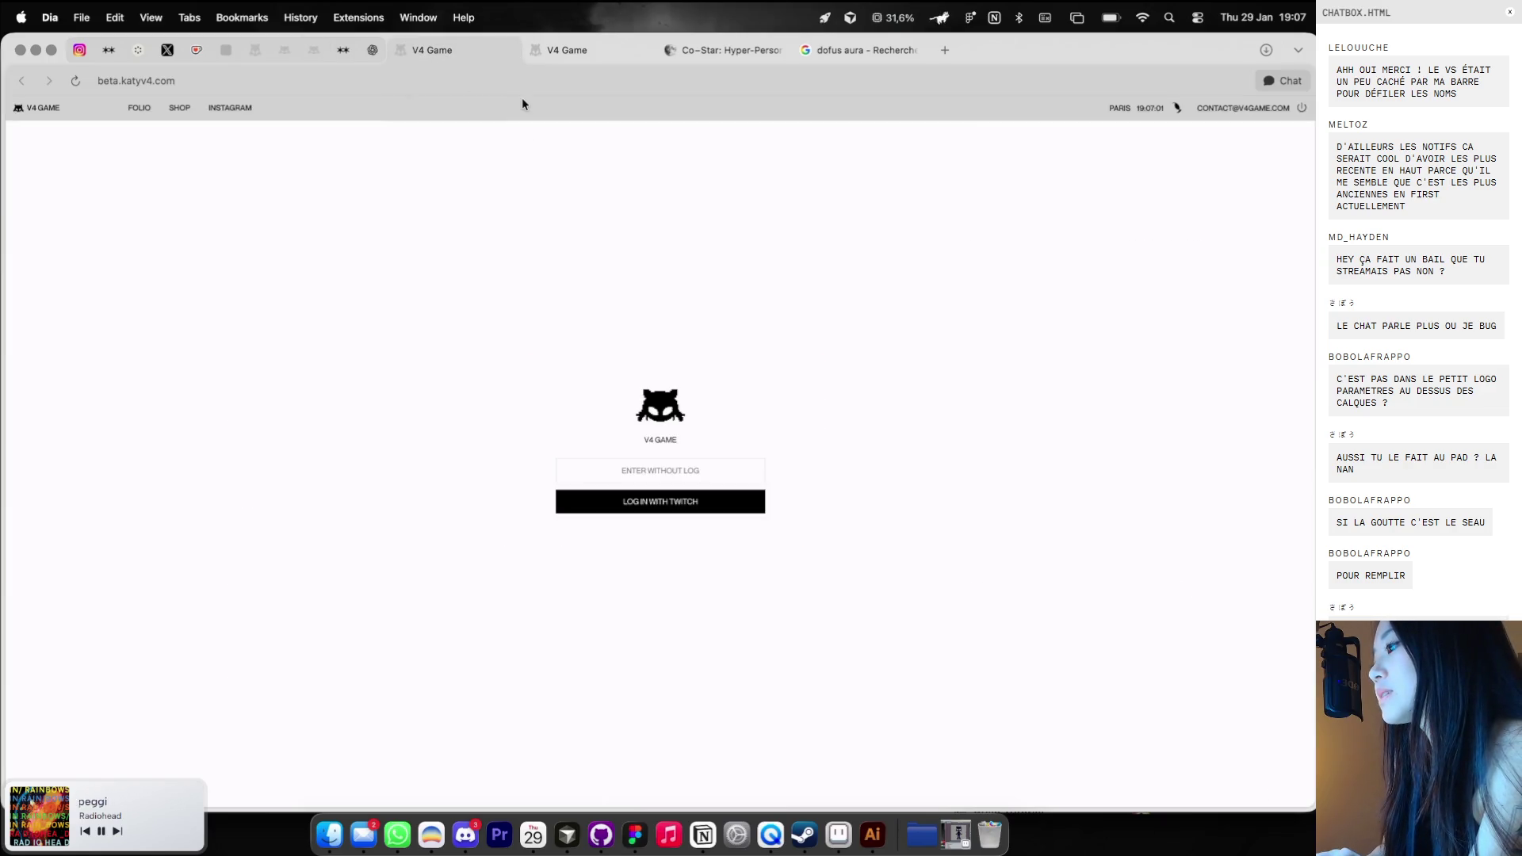
Check the local V4 Game profile page, nudging the PROFIL window, then close the localhost tab.
{"action": "left_click", "coordinate": [572, 49]}
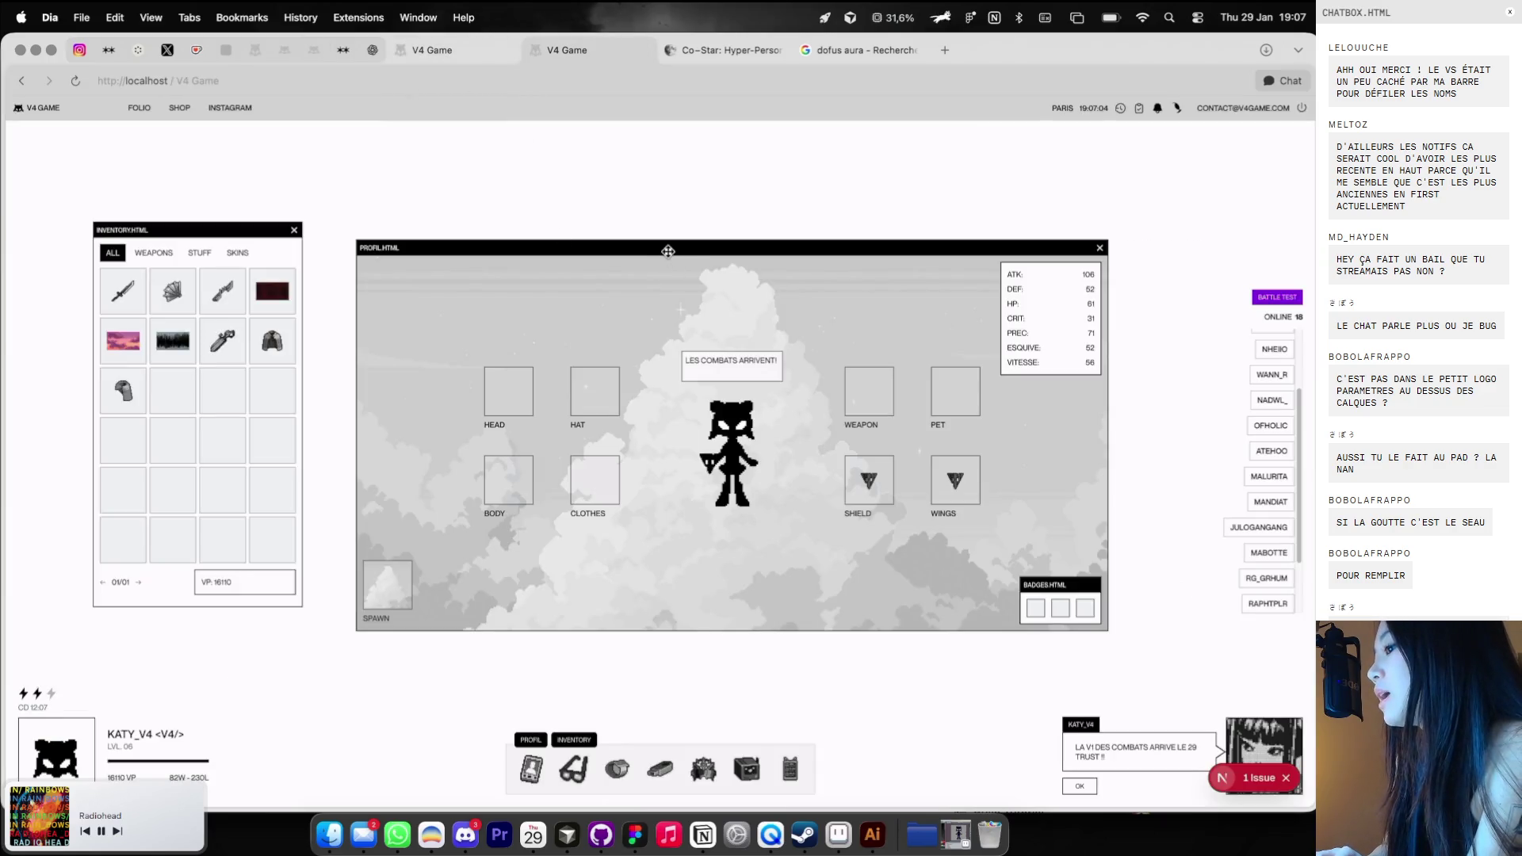
{"action": "mouse_move", "coordinate": [668, 251]}
{"action": "left_mouse_down"}
{"action": "mouse_move", "coordinate": [668, 209]}
{"action": "mouse_move", "coordinate": [713, 237]}
{"action": "mouse_move", "coordinate": [671, 246]}
{"action": "left_mouse_up"}
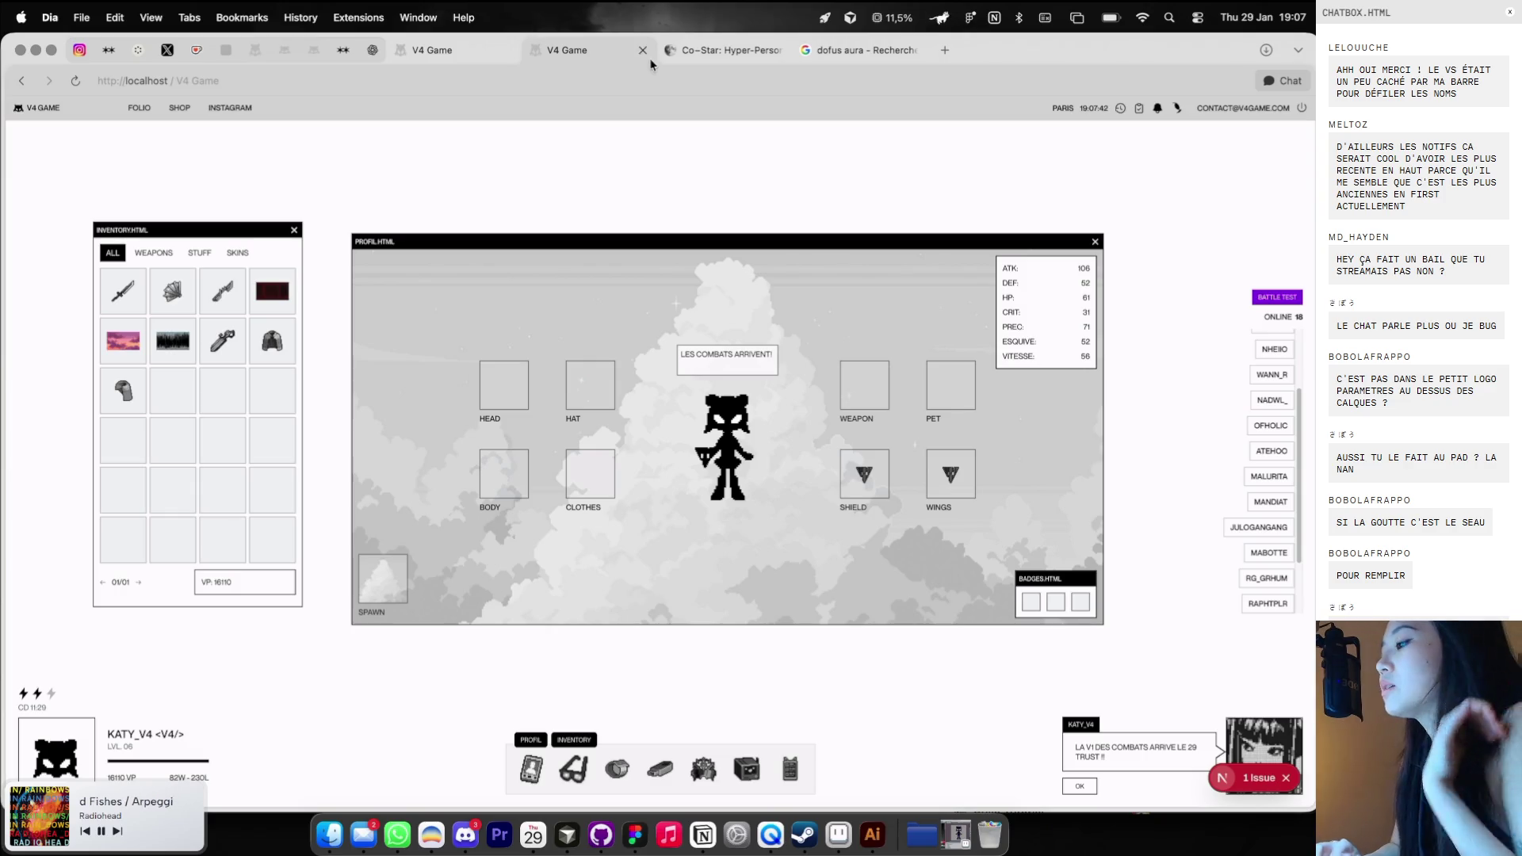
{"action": "left_click", "coordinate": [601, 832]}
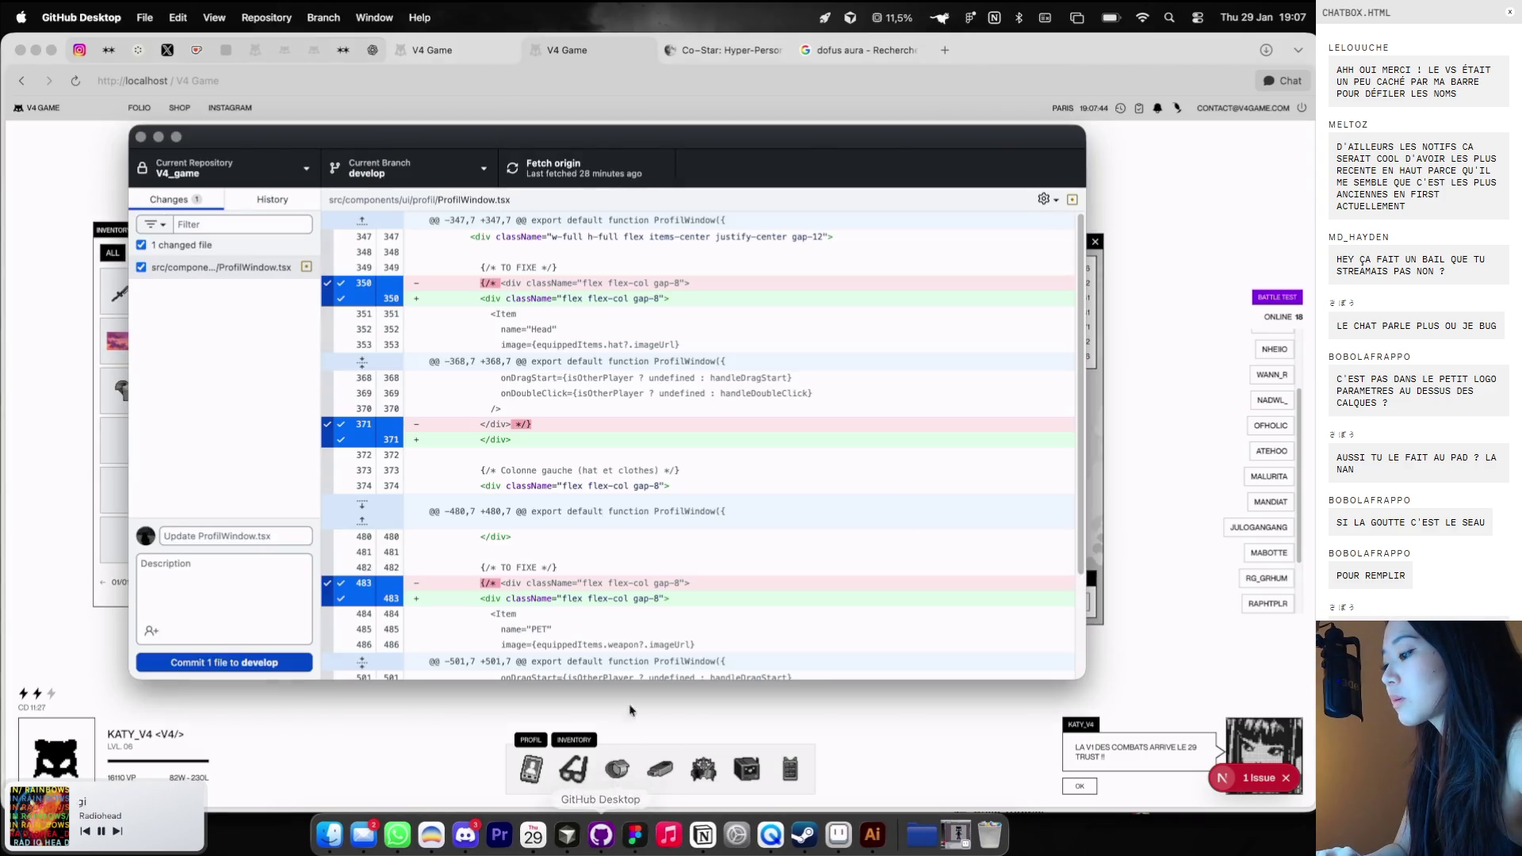
{"action": "left_click", "coordinate": [716, 712]}
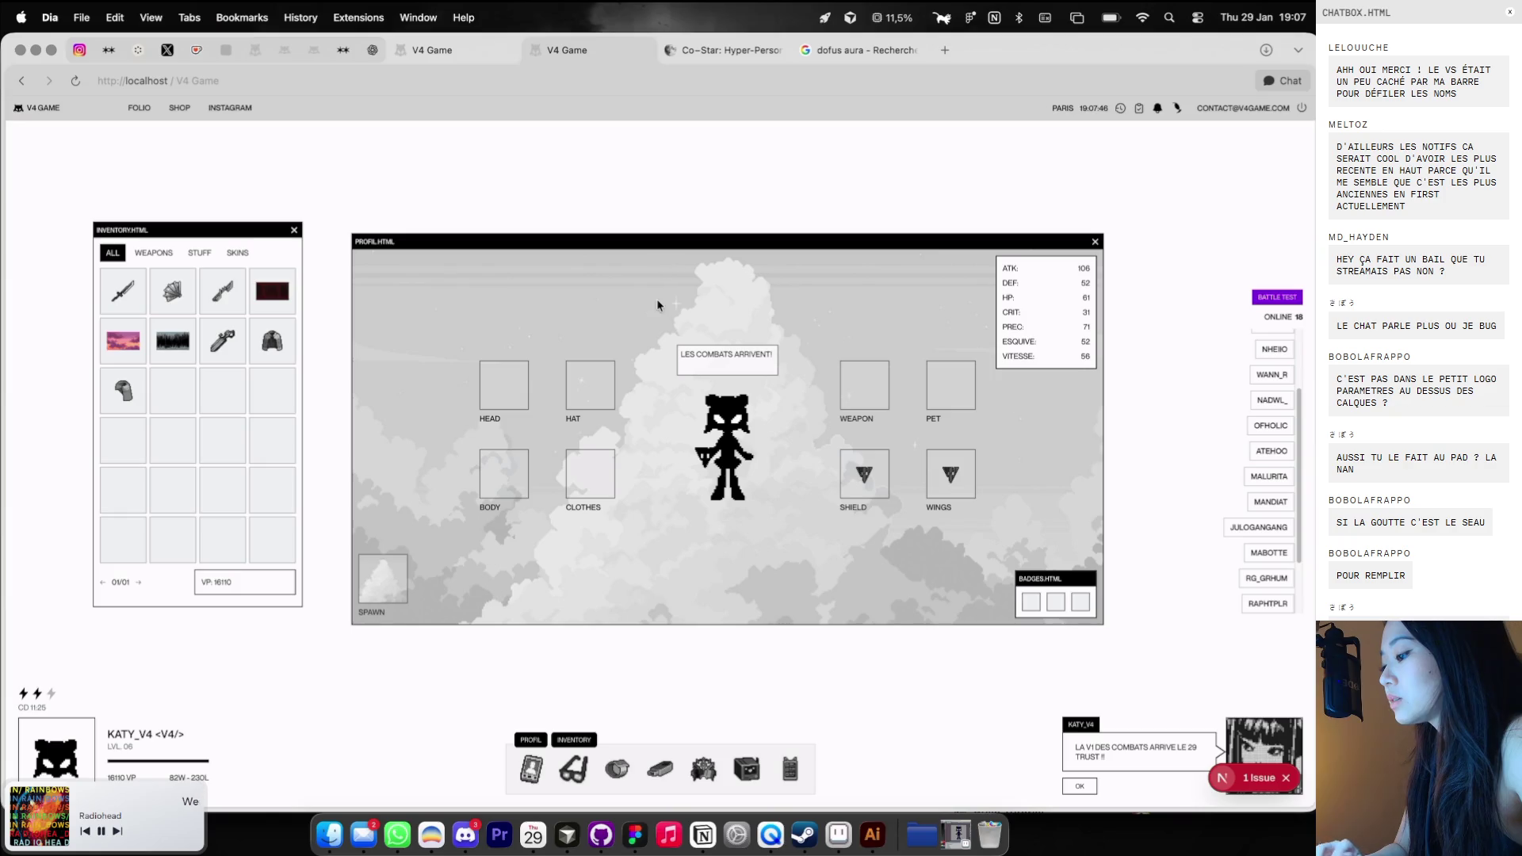
{"action": "left_click", "coordinate": [644, 50]}
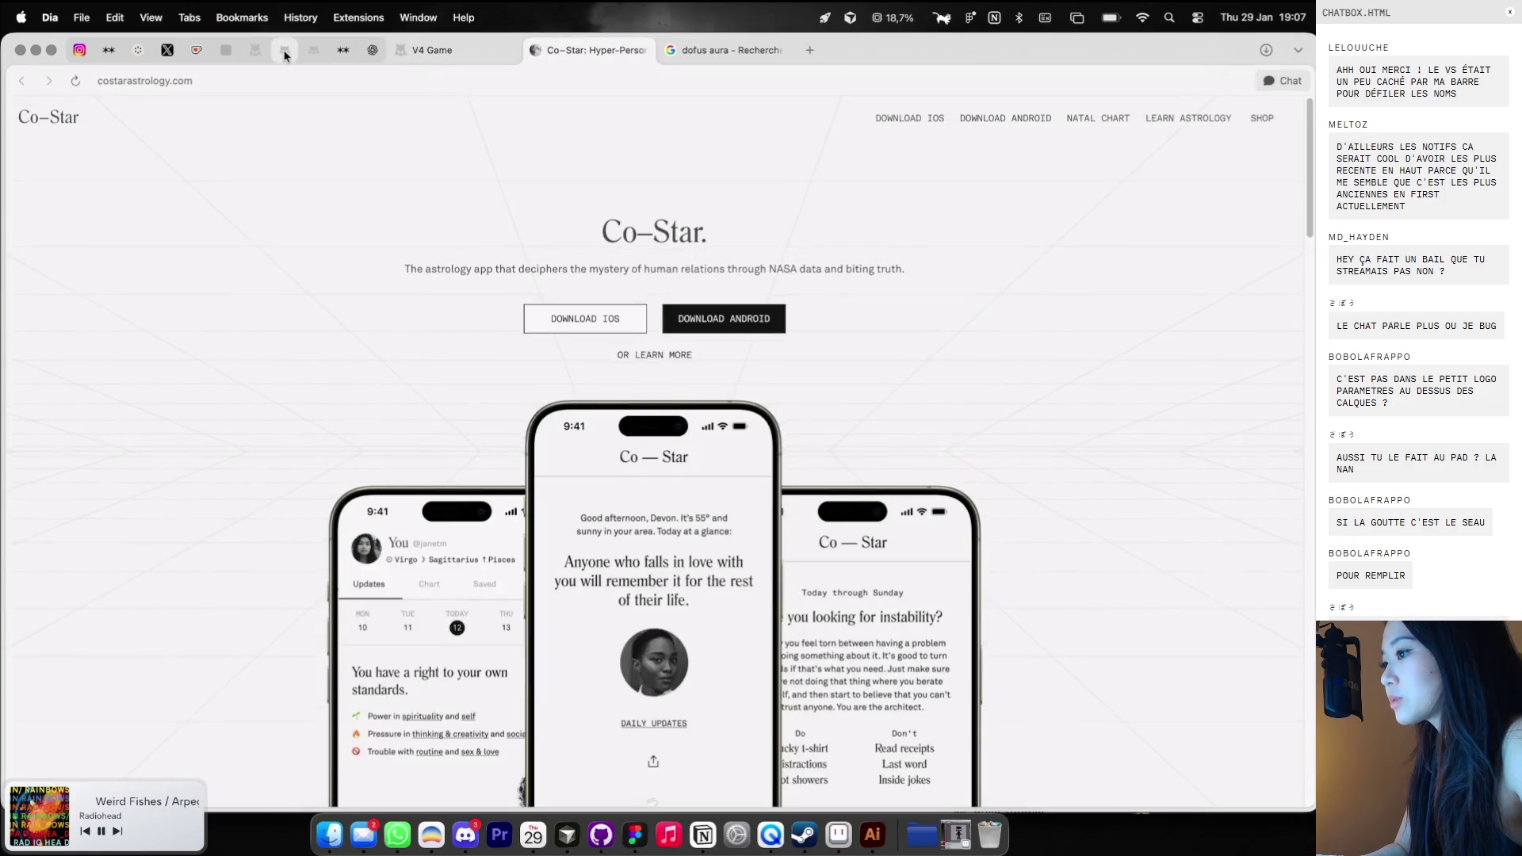
Log in to the V4 Game beta site with Twitch.
{"action": "left_click", "coordinate": [284, 50]}
{"action": "left_click", "coordinate": [250, 54]}
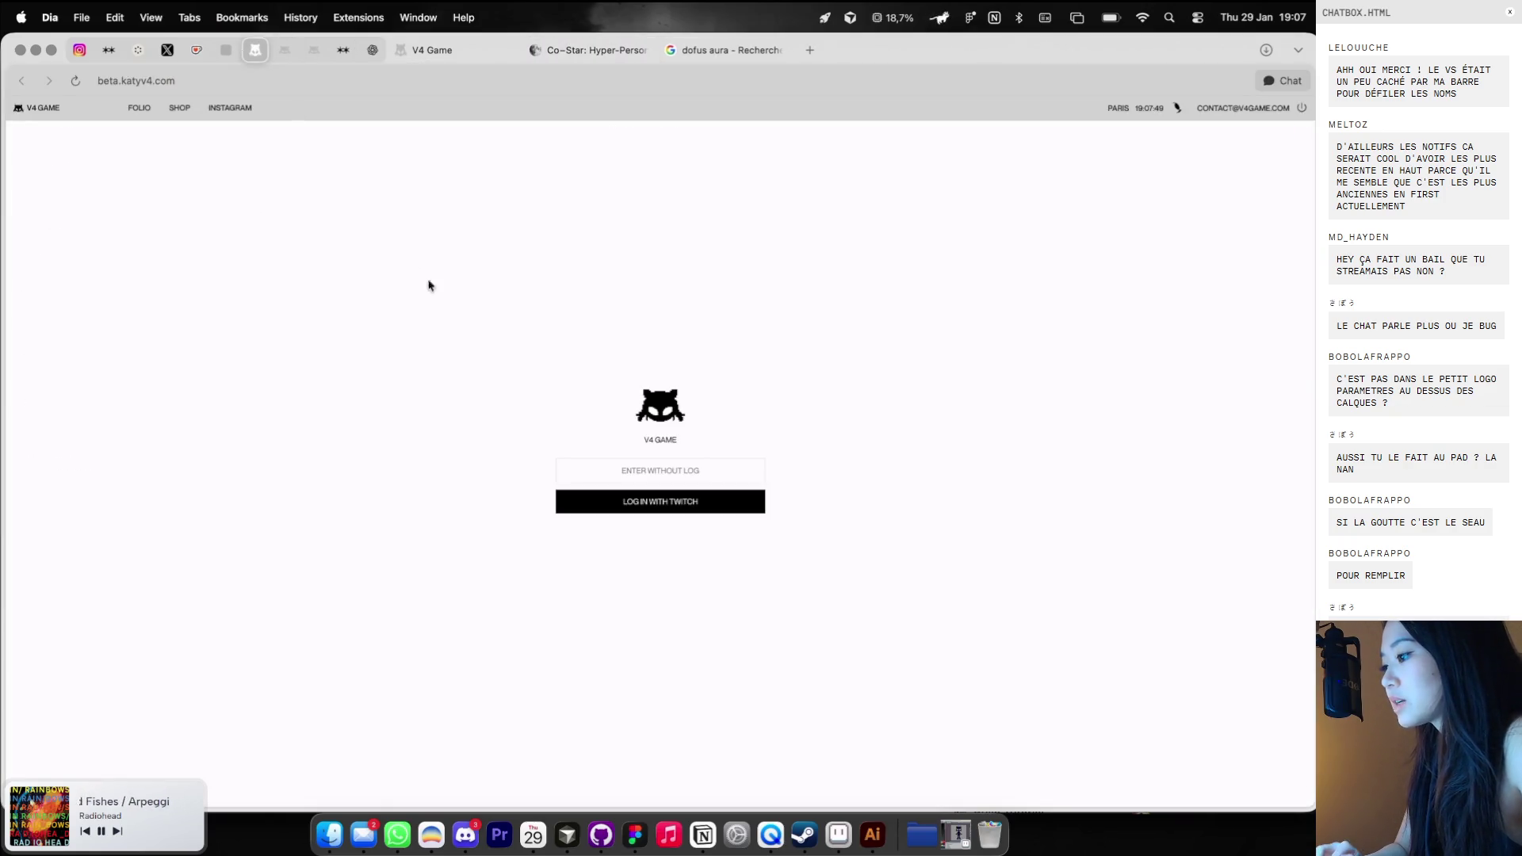
{"action": "left_click", "coordinate": [641, 501]}
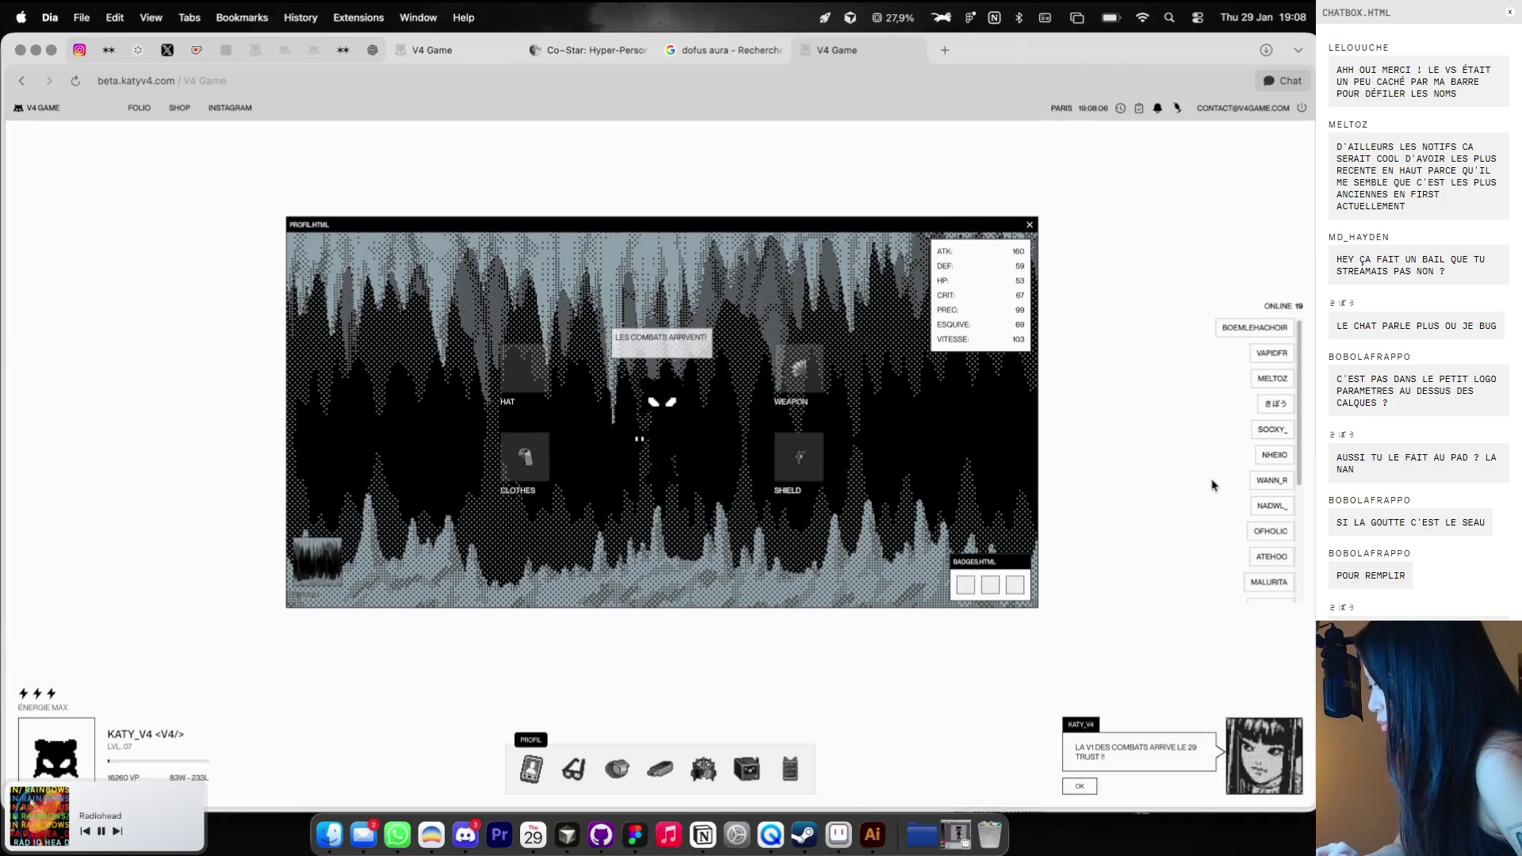
Check two online players' profiles, then challenge MANDIAT to a fight.
{"action": "scroll", "coordinate": [1261, 515], "scroll_direction": "down", "scroll_amount": 3}
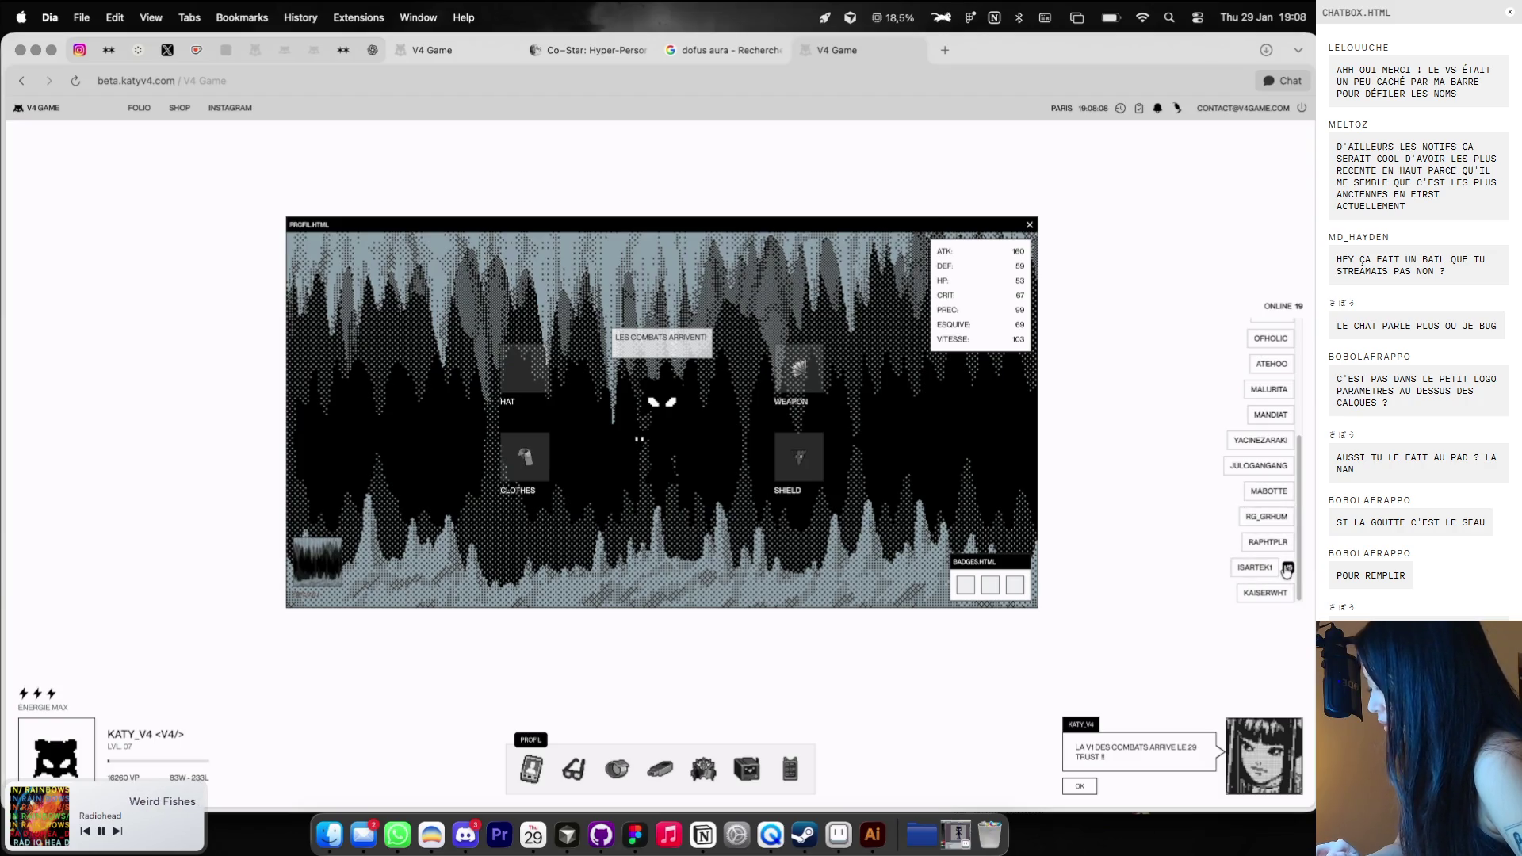
{"action": "left_click", "coordinate": [1288, 569]}
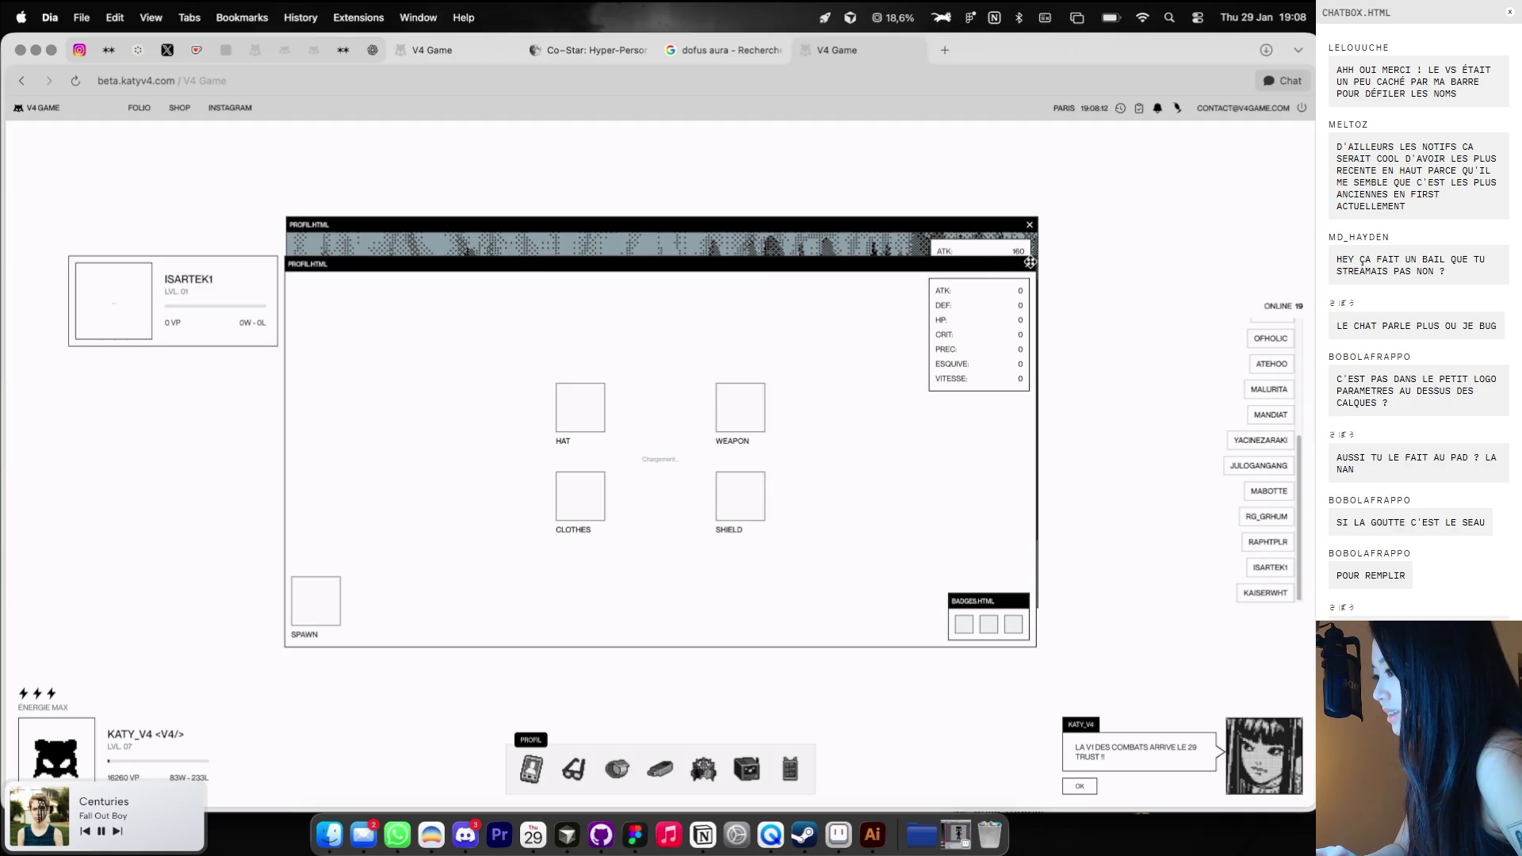
{"action": "left_click", "coordinate": [1029, 265]}
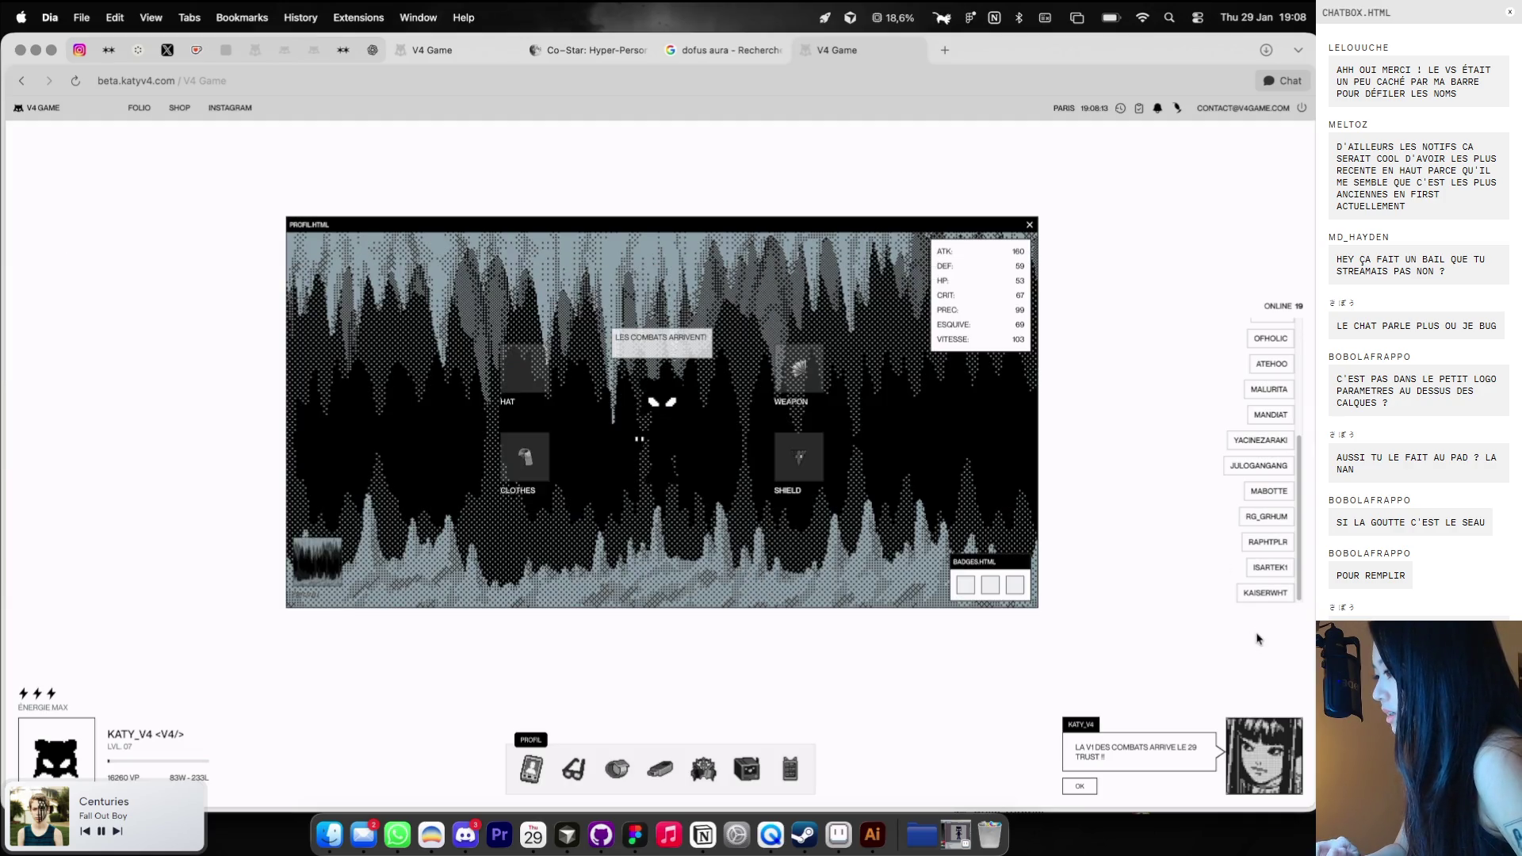
{"action": "scroll", "coordinate": [1274, 508], "scroll_direction": "up", "scroll_amount": 3}
{"action": "left_click", "coordinate": [1270, 482]}
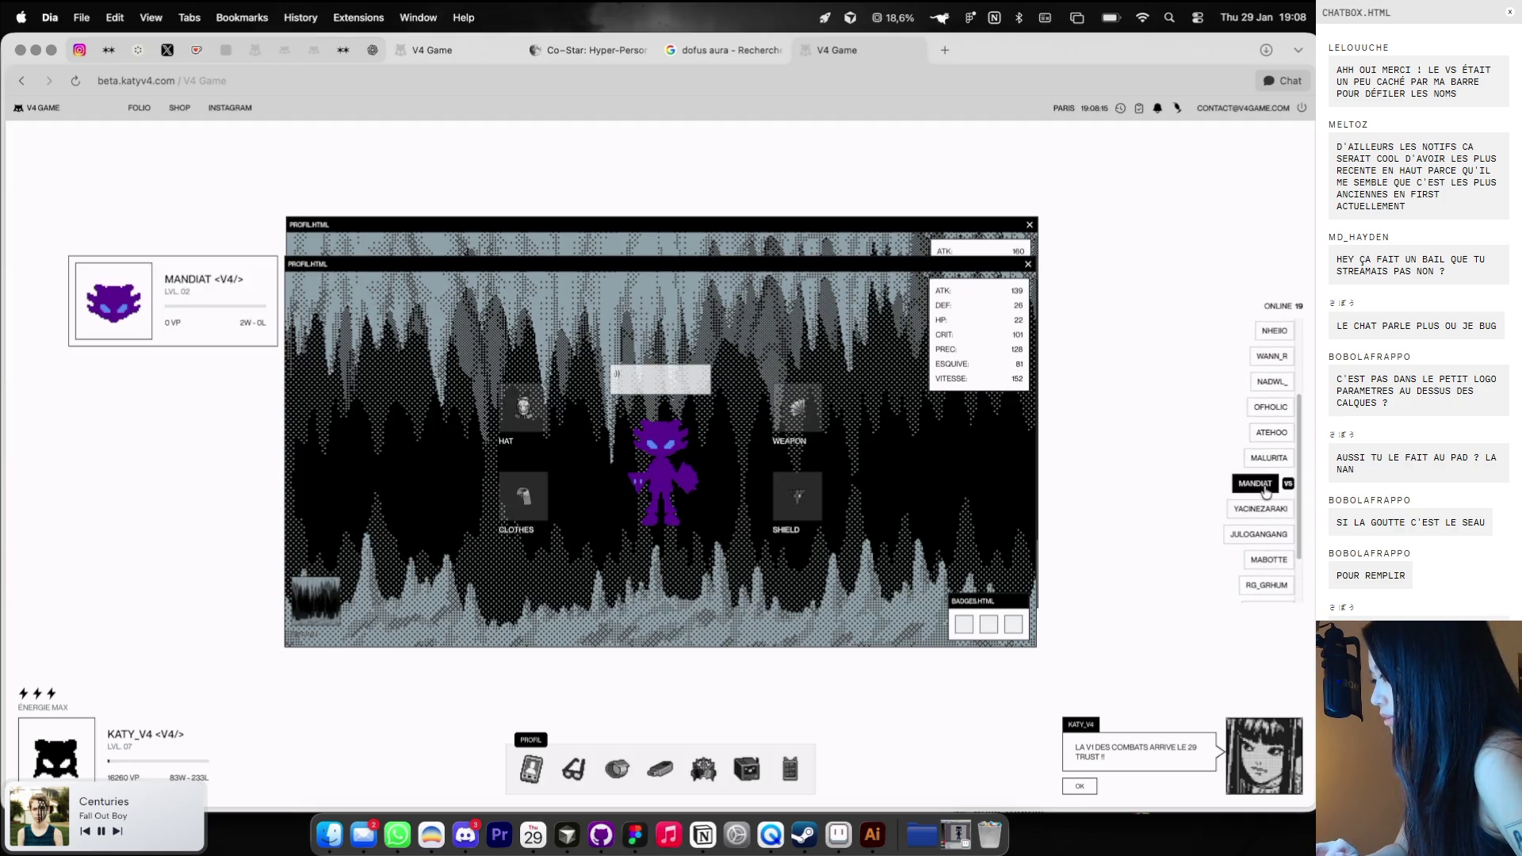
{"action": "left_click", "coordinate": [1029, 267]}
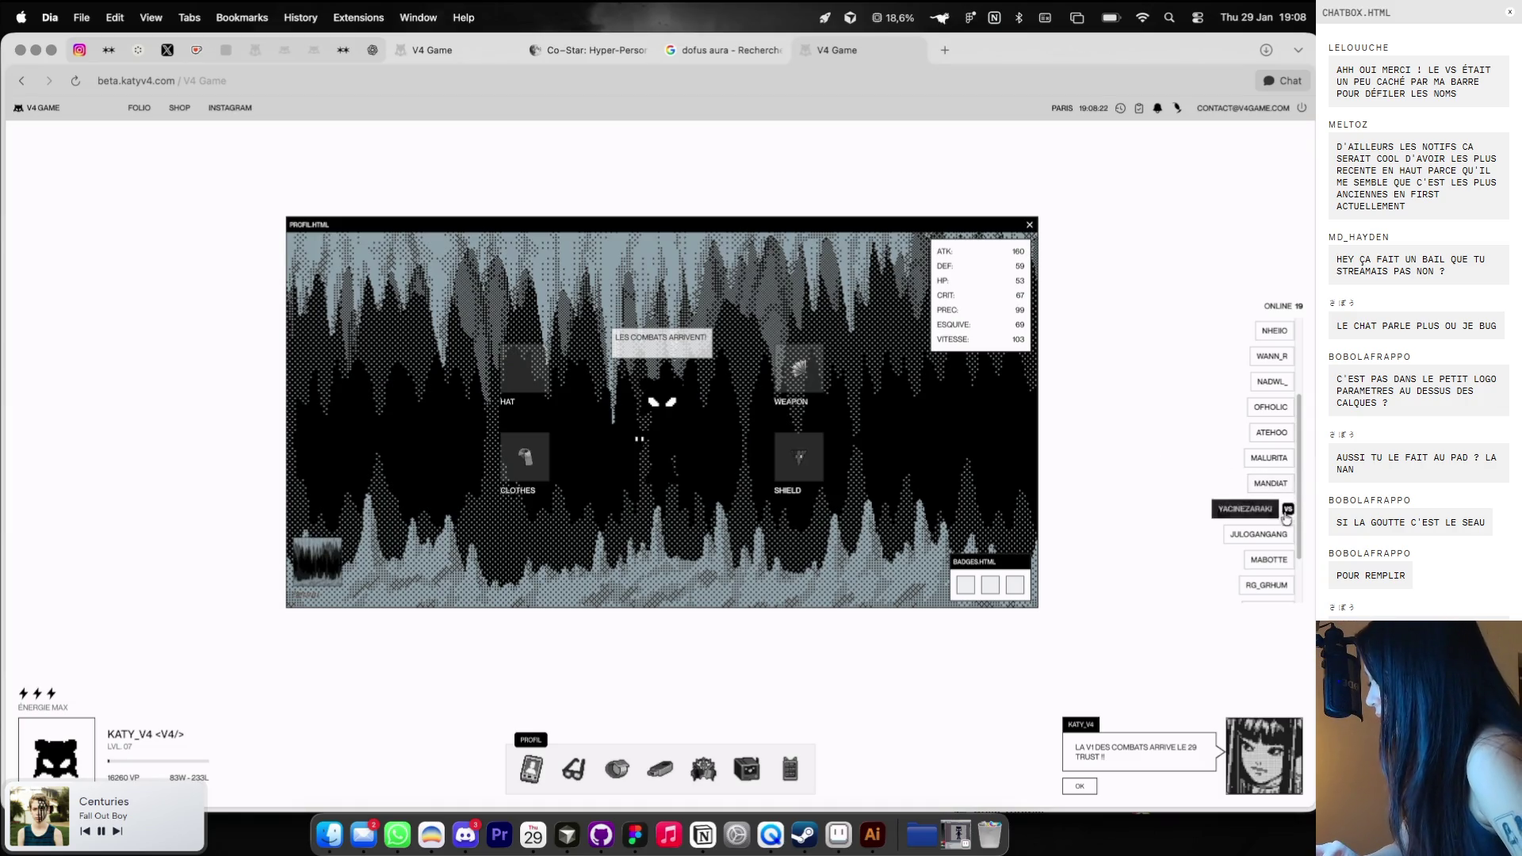
{"action": "left_click", "coordinate": [1288, 486]}
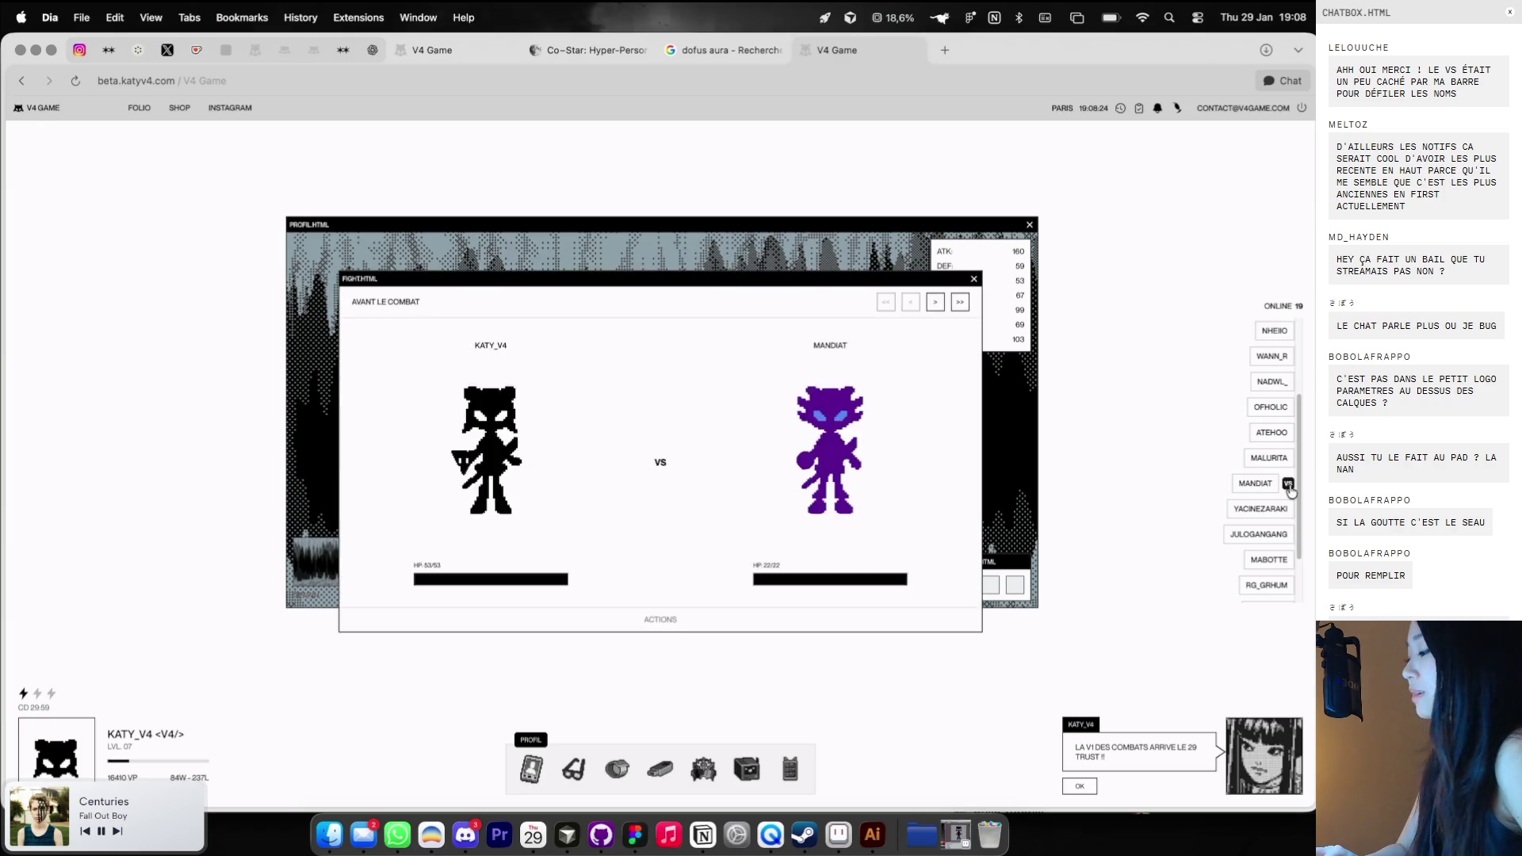